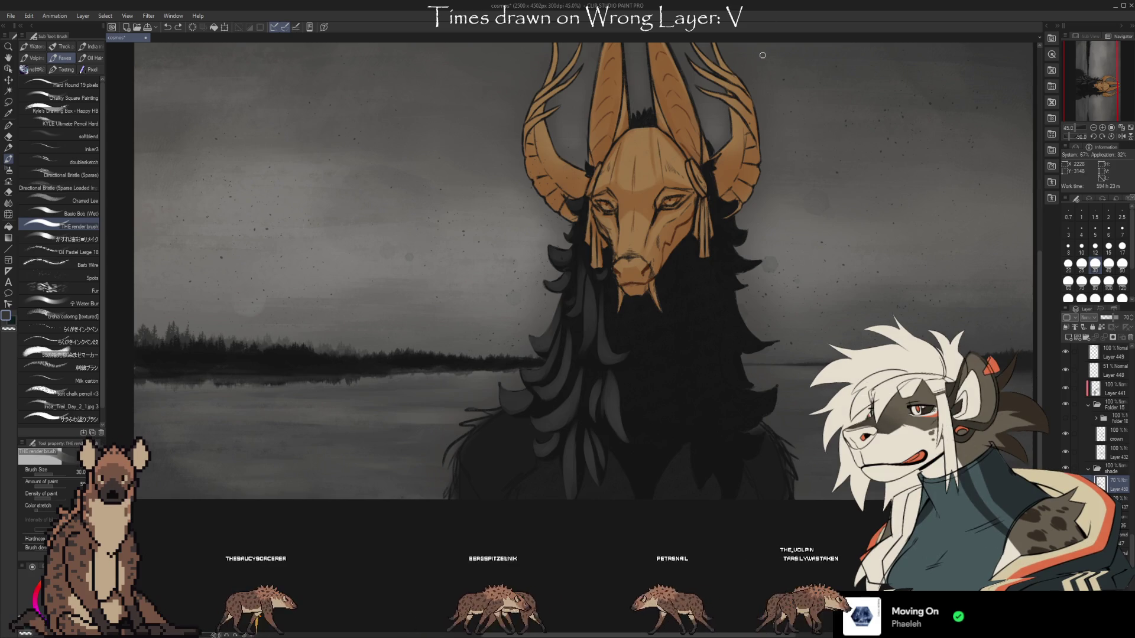
- Centre the masked figure, erase parts of the hair, and compare recent strokes with undo/redo
left_click_drag(790, 490, 684, 481)
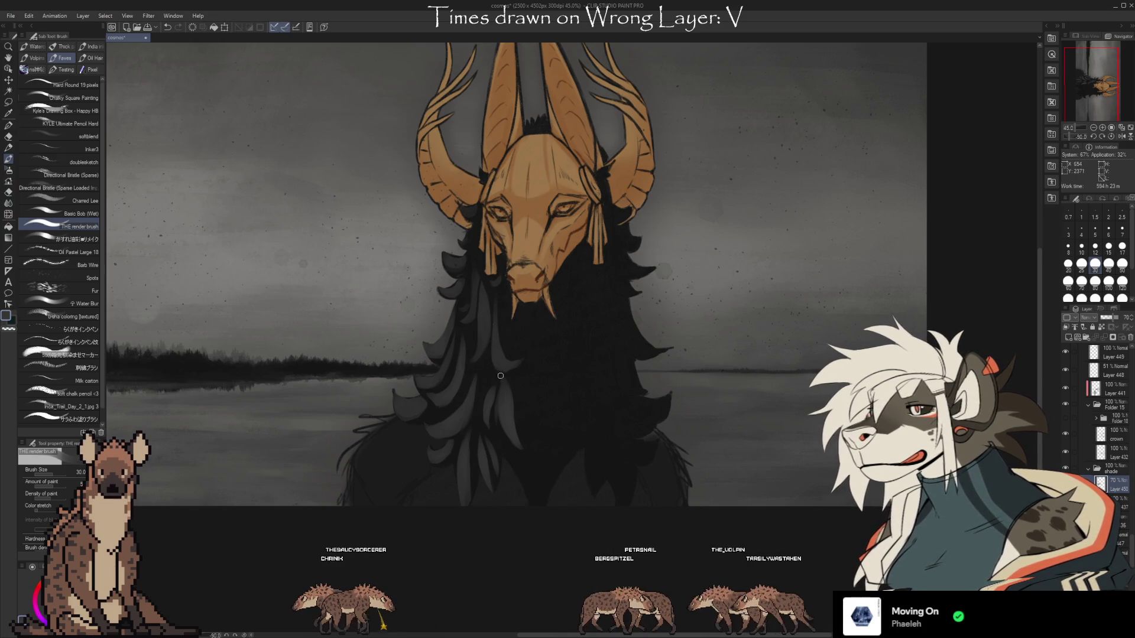
key("e")
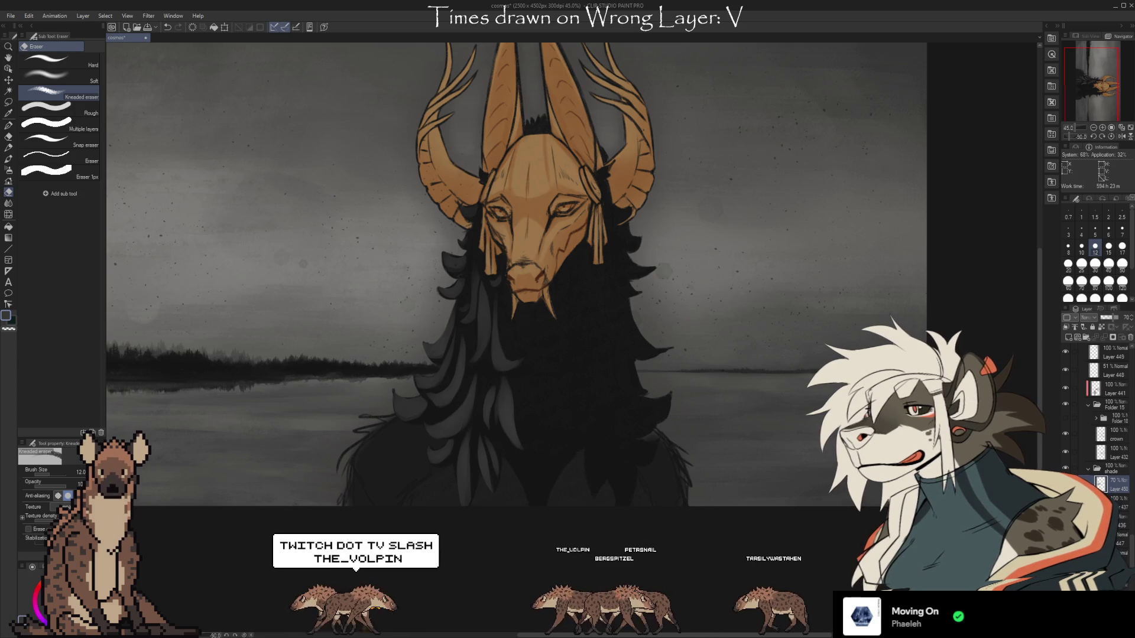
key("ctrl+z")
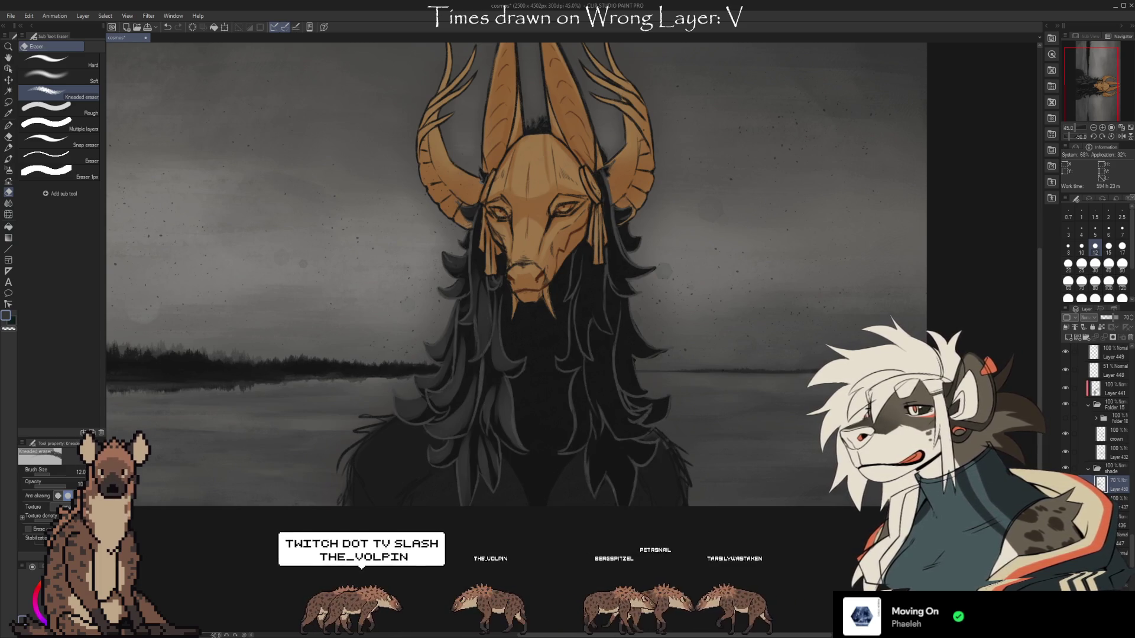
key("ctrl+y")
key("ctrl+z")
key("ctrl+y")
- Alternate the render brush and Kneaded eraser to clean up stray strokes in the dark hair
key("b")
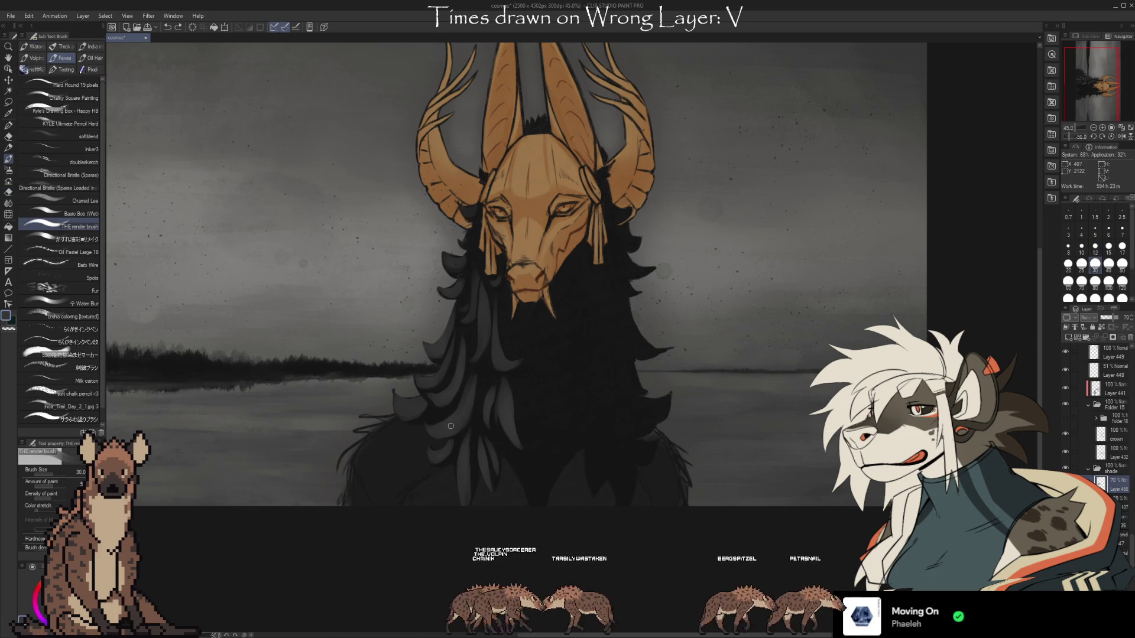
key("e")
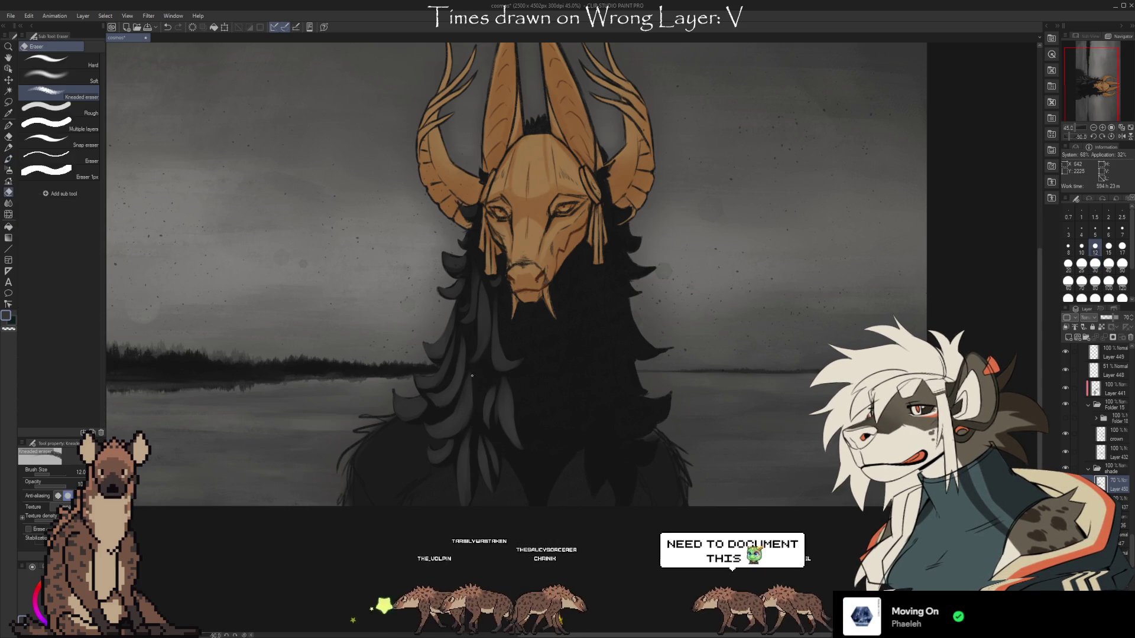
key("b")
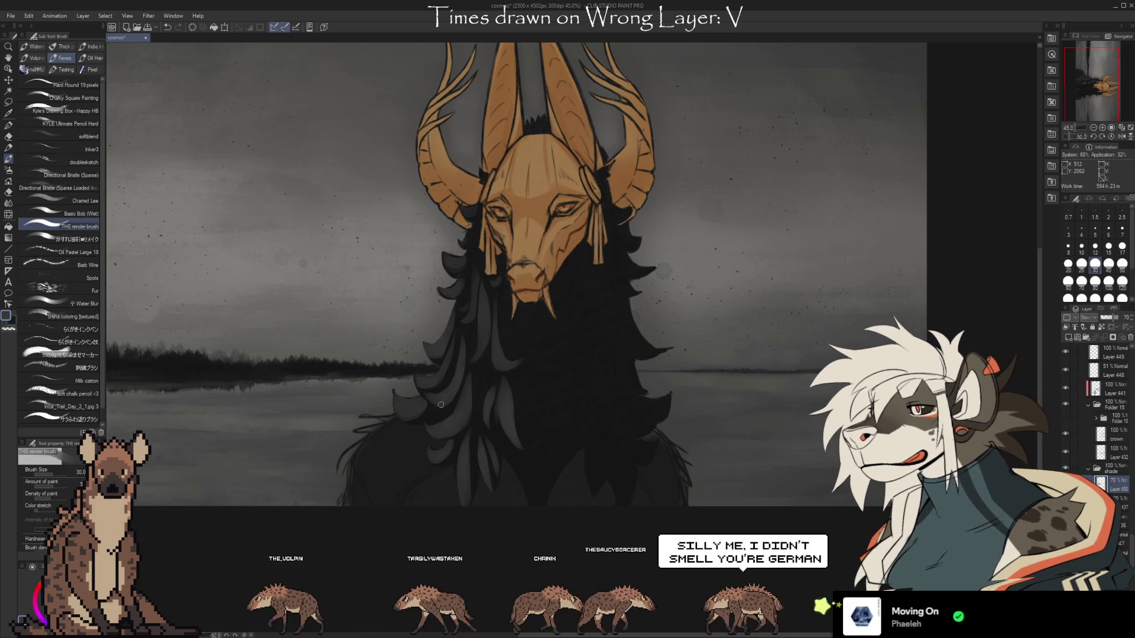
key("e")
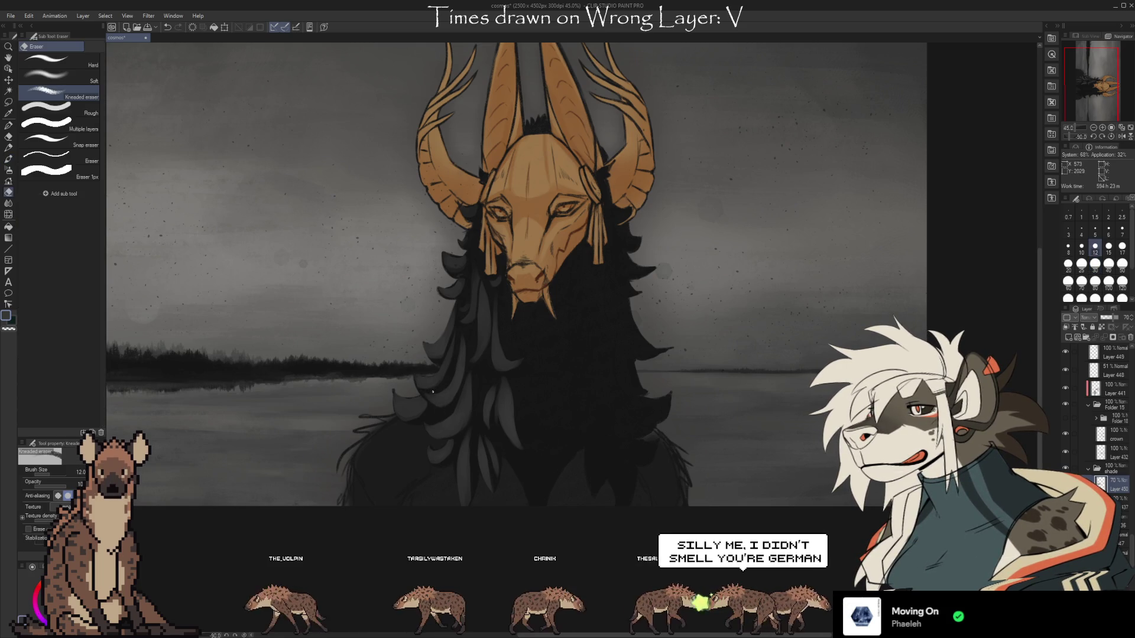
key("b")
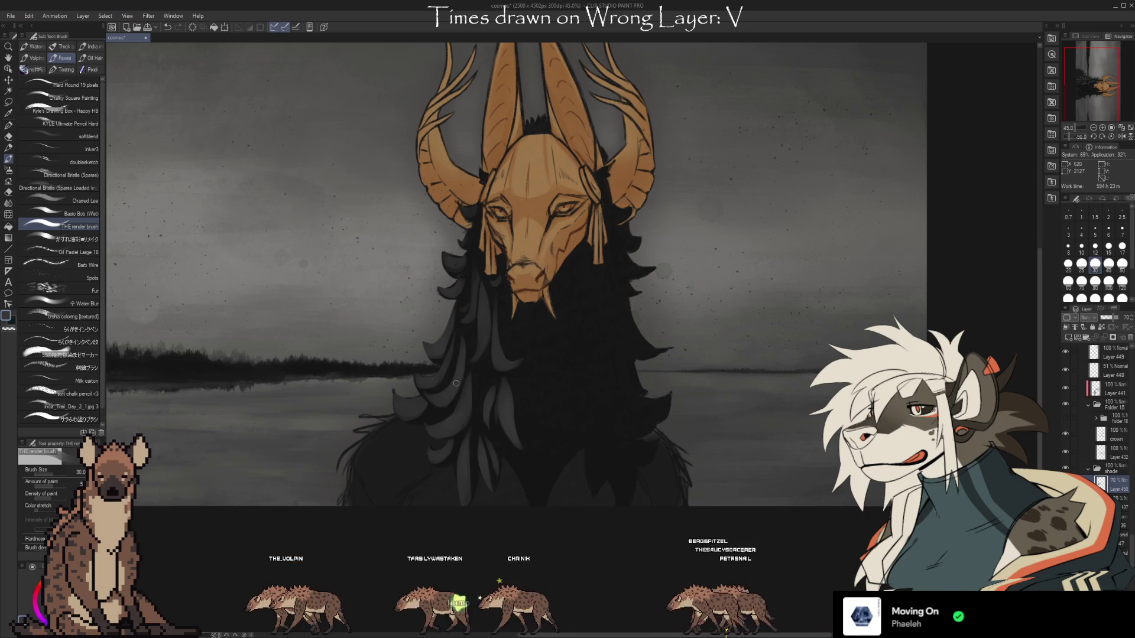
key("e")
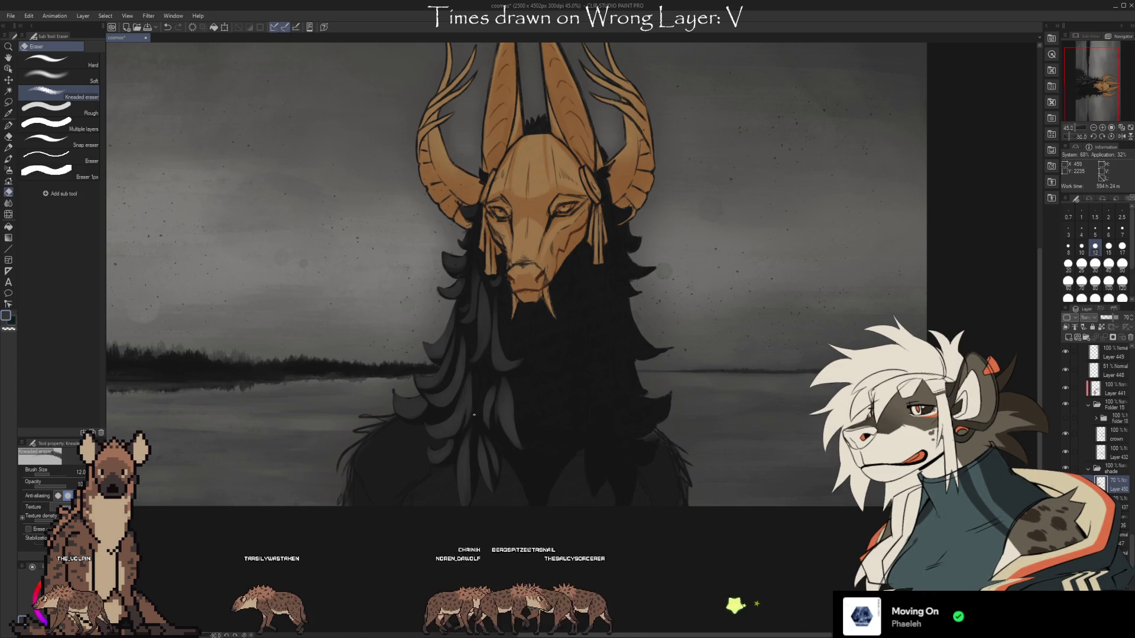
- Paint and erase along the edges of the hair locks falling over the chest
key("b")
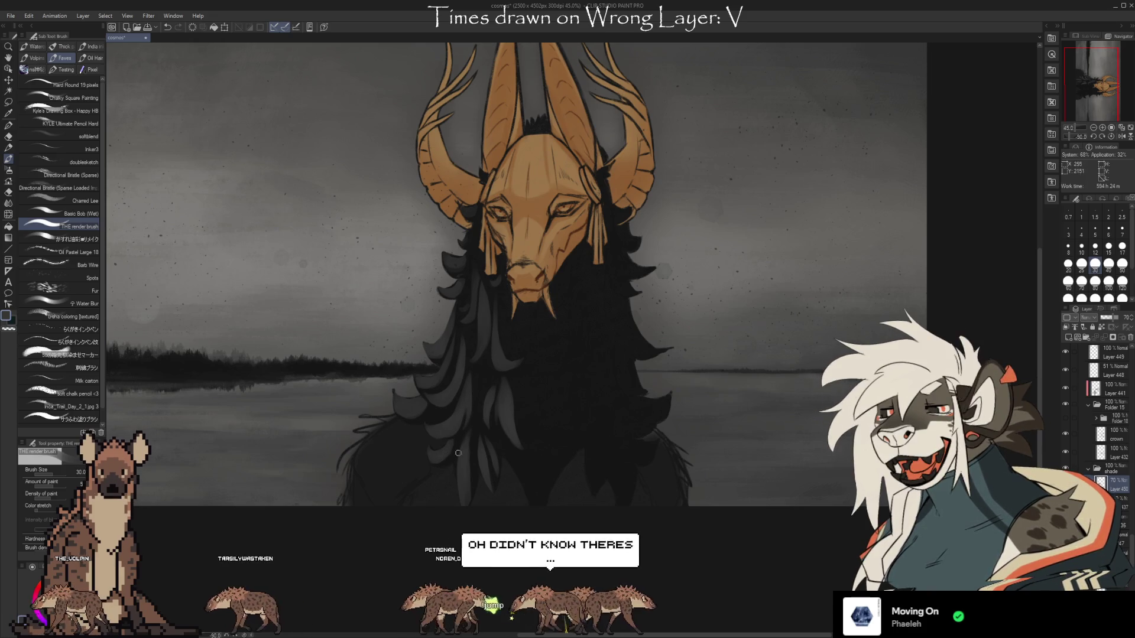
key("e")
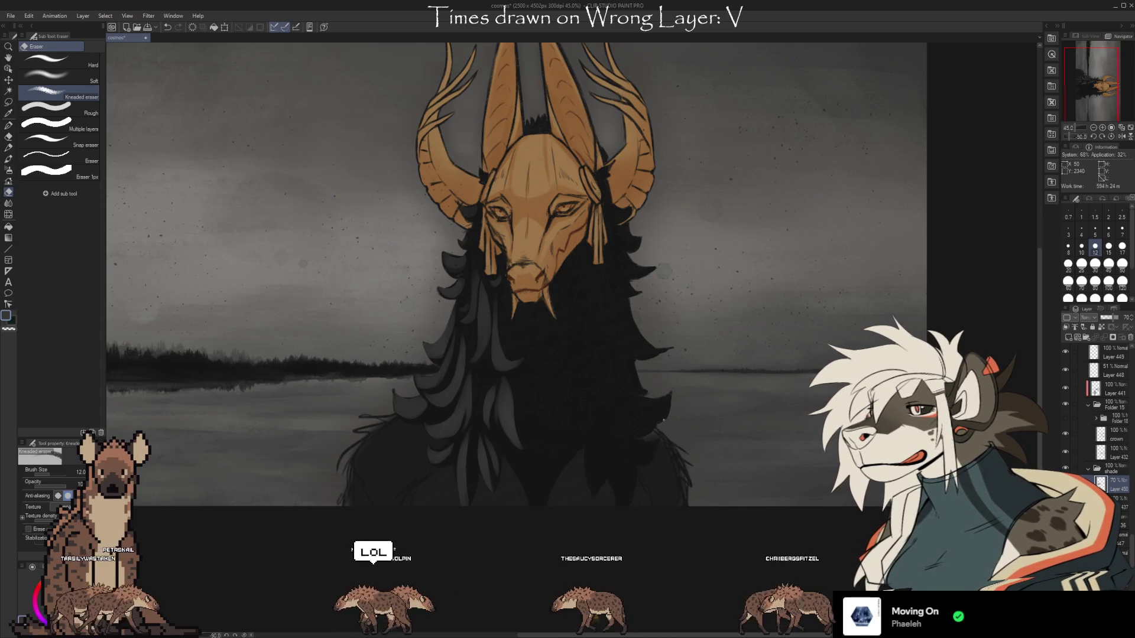
scroll(721, 374, "up", 1)
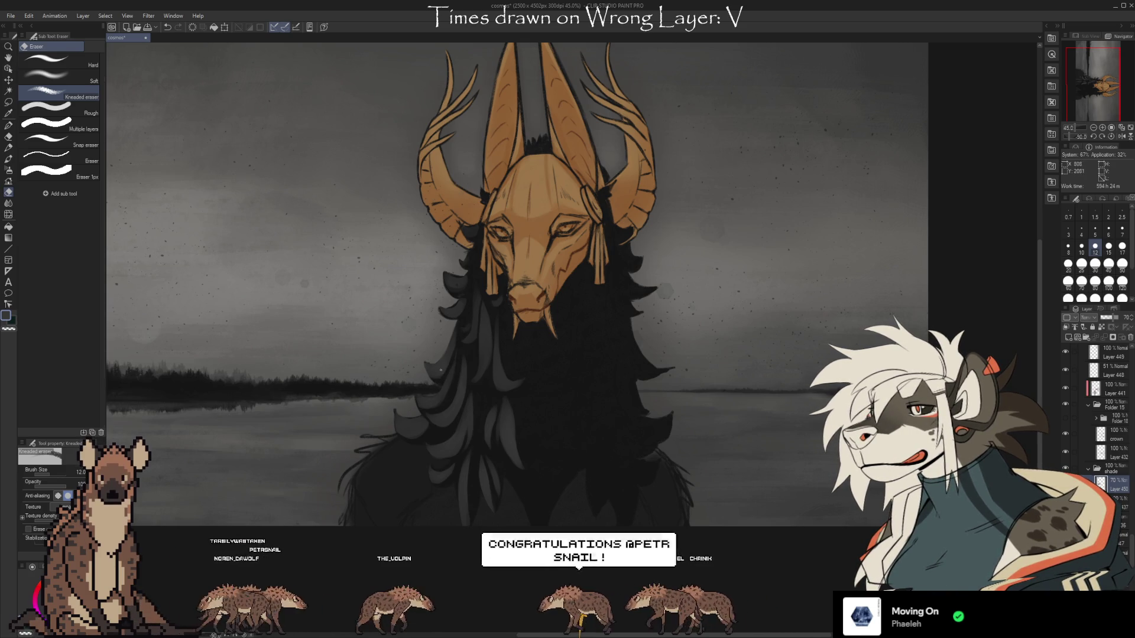
- Touch up the hair locks beside the golden mask with brush and eraser, then pan down
key("b")
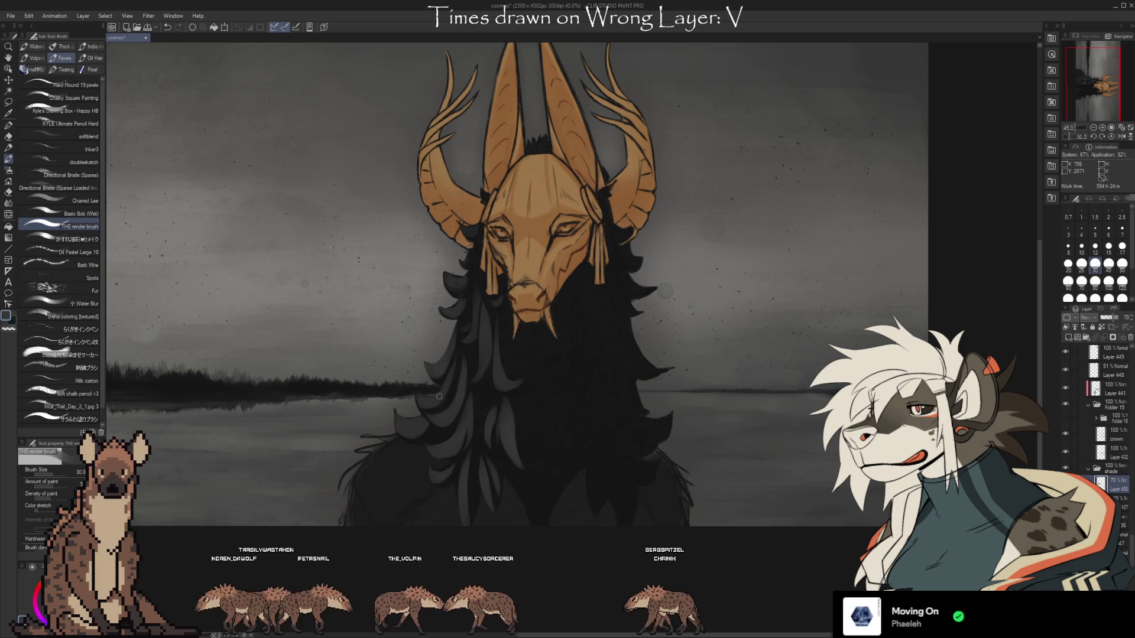
key("e")
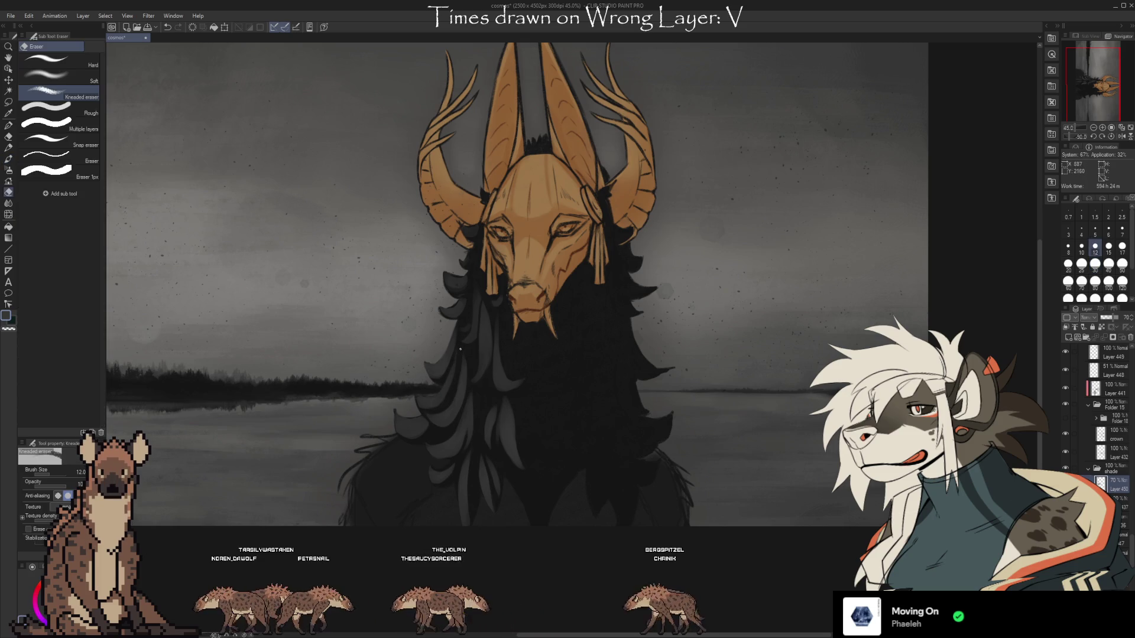
key("b")
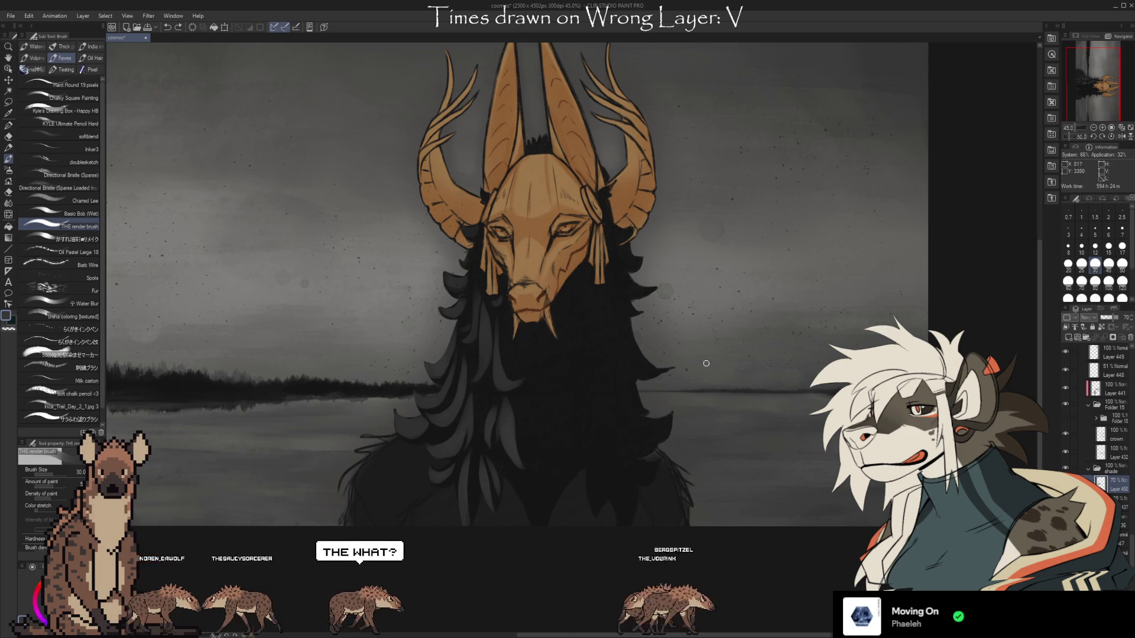
left_click_drag(743, 396, 717, 449)
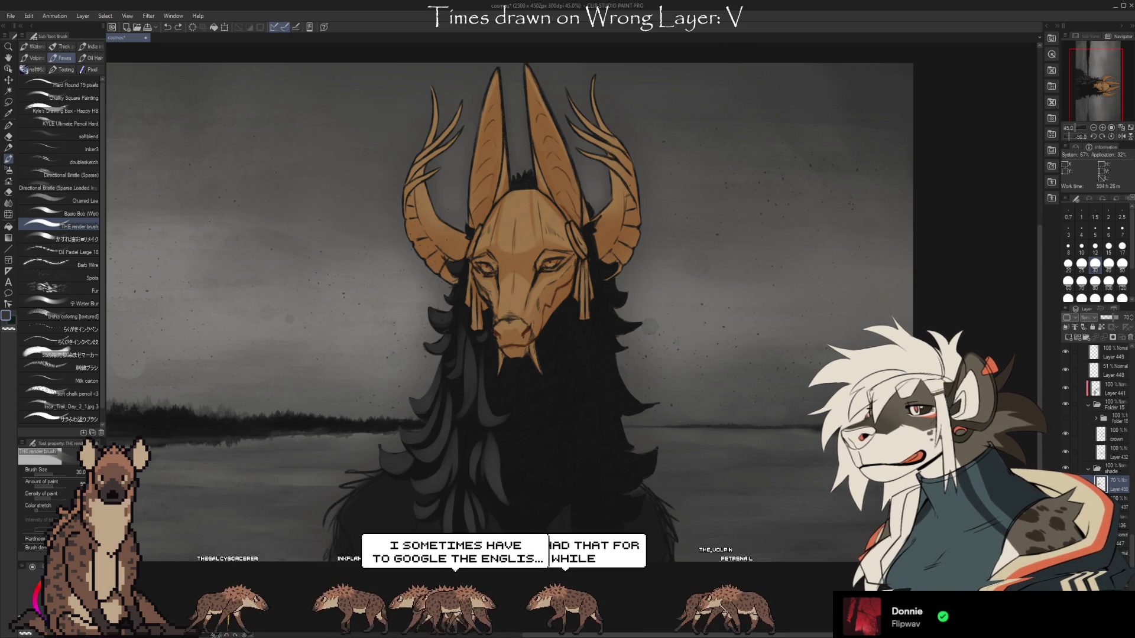
- Undo the stray dark hair stroke and pick the freehand lasso tool
key("ctrl+z")
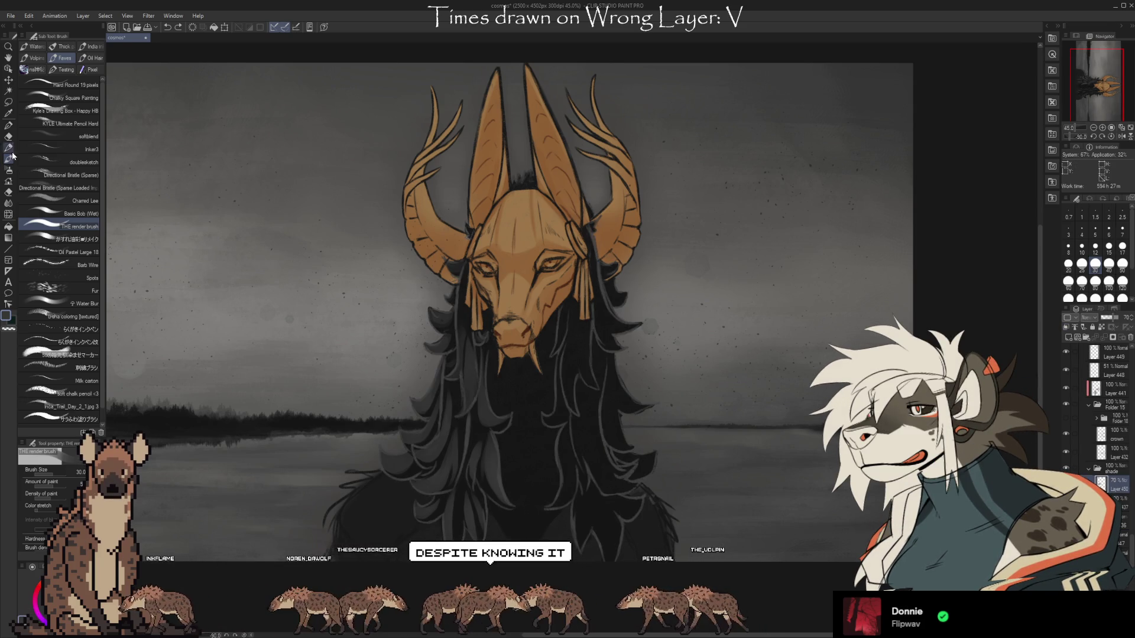
left_click(8, 103)
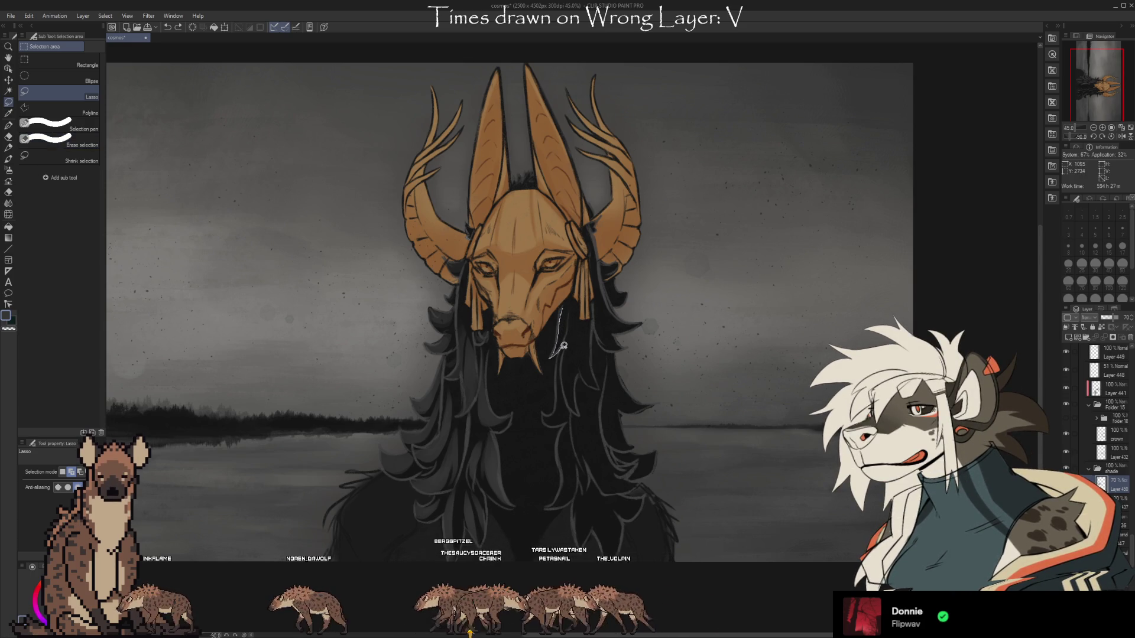
- Lasso the thin strands below the chin and those curving right, redoing one mistaken addition
left_click_drag(552, 354, 566, 316)
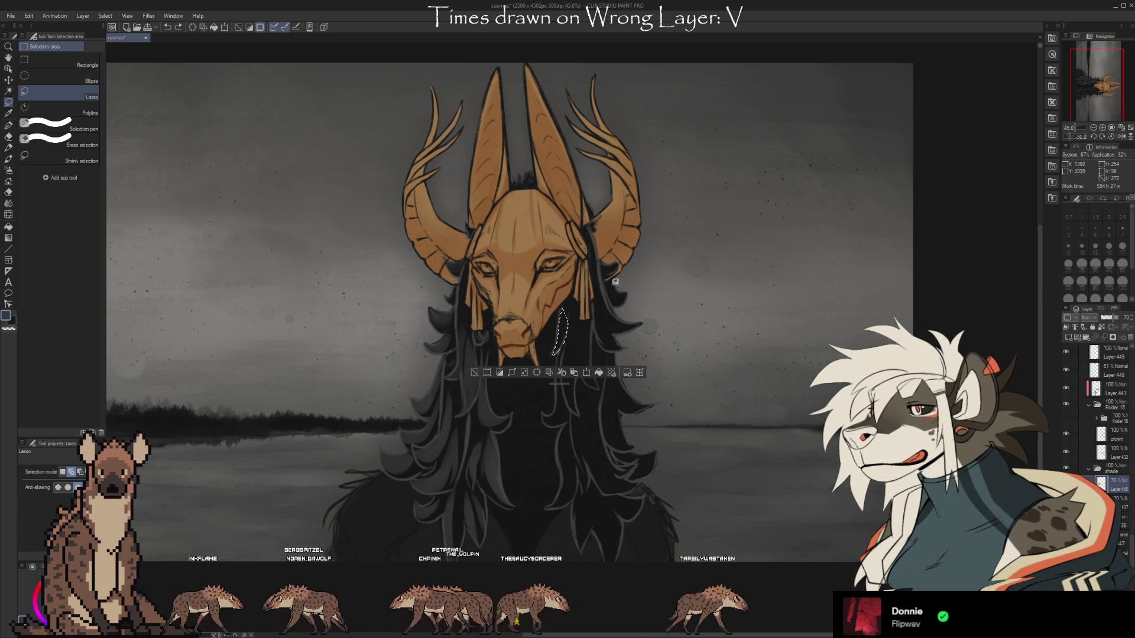
mouse_move(627, 319)
left_mouse_down()
mouse_move(605, 322)
mouse_move(598, 299)
left_mouse_up()
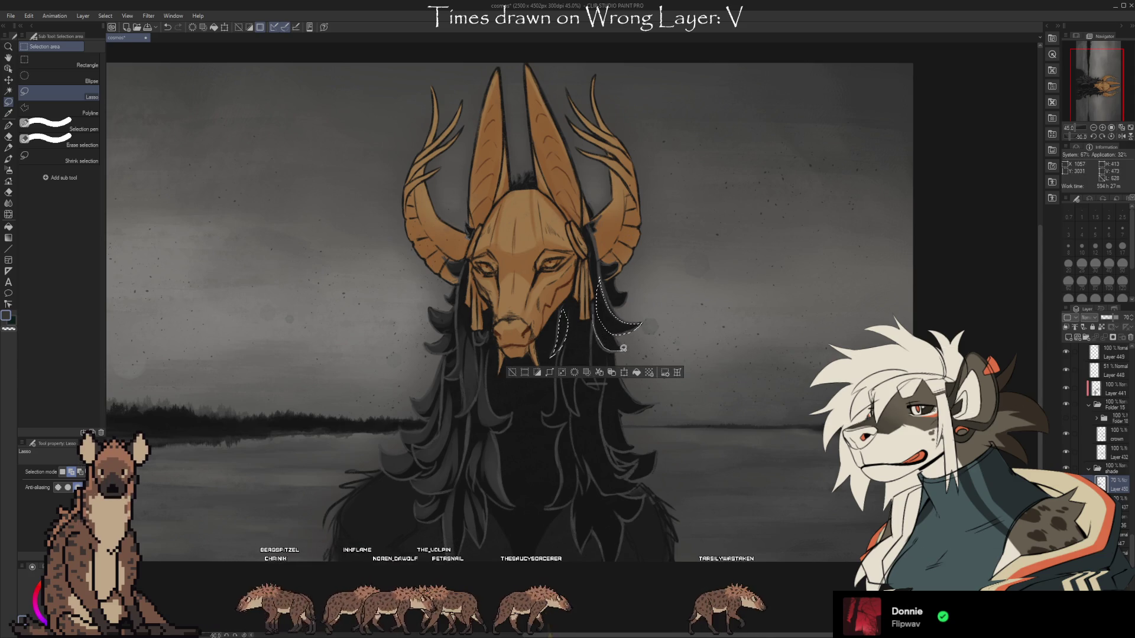
left_click_drag(622, 348, 619, 344)
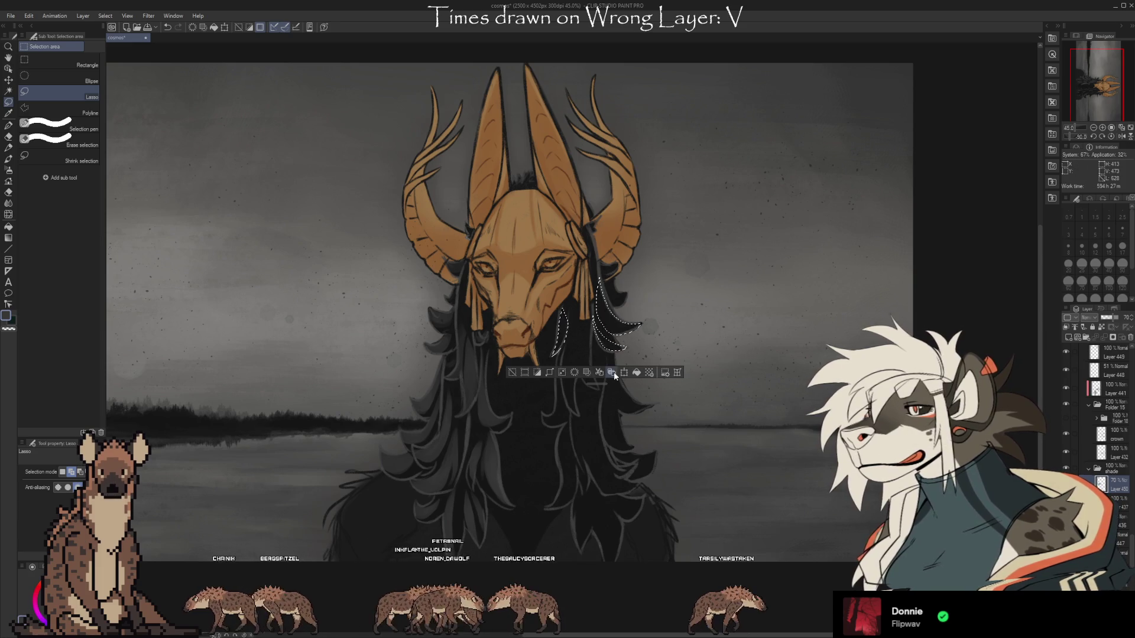
key("ctrl+z")
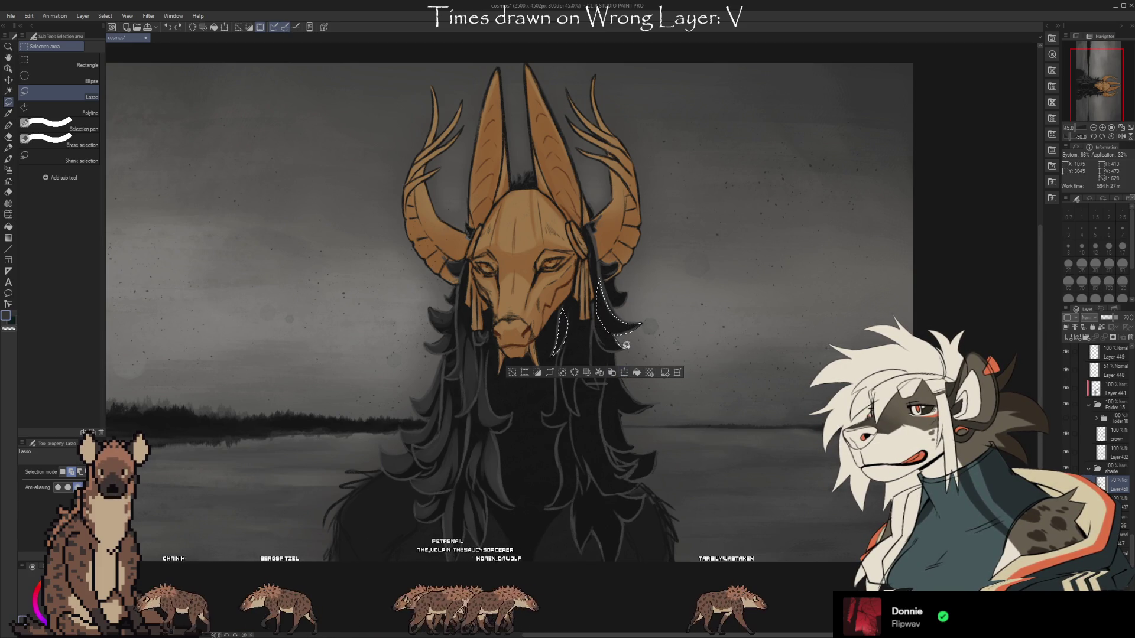
left_click_drag(595, 318, 620, 339)
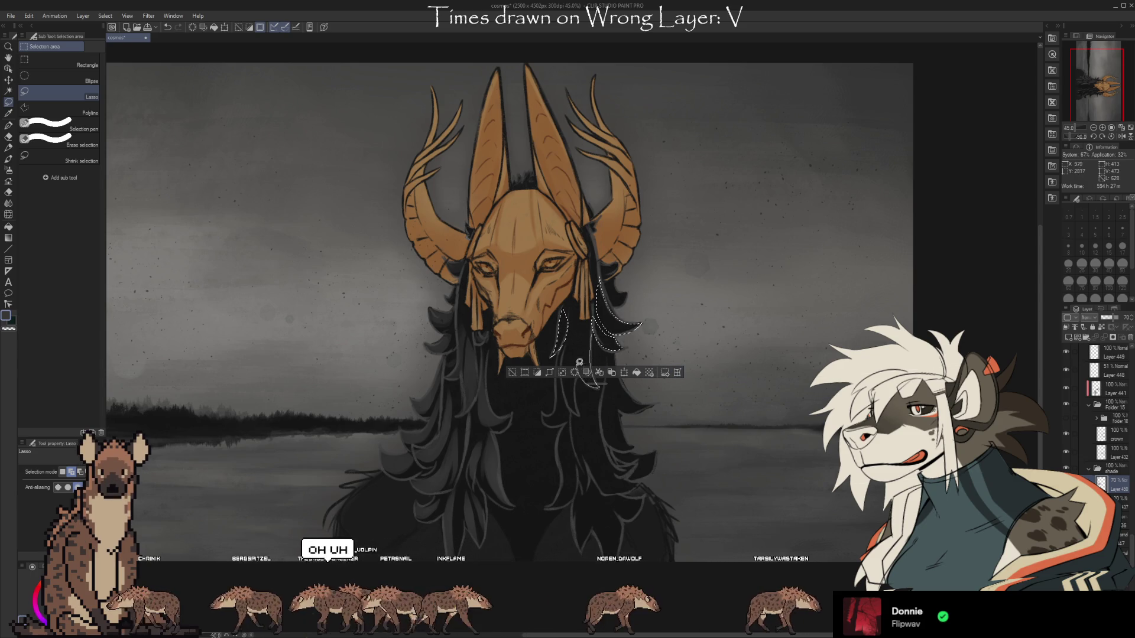
left_click_drag(579, 364, 594, 387)
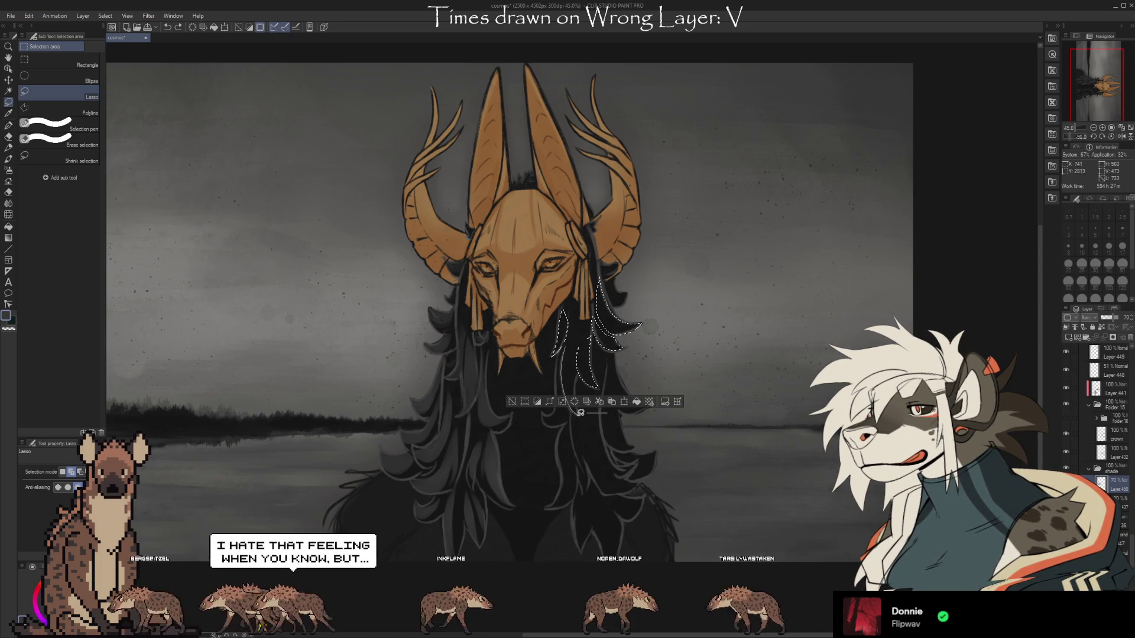
left_click_drag(578, 387, 576, 343)
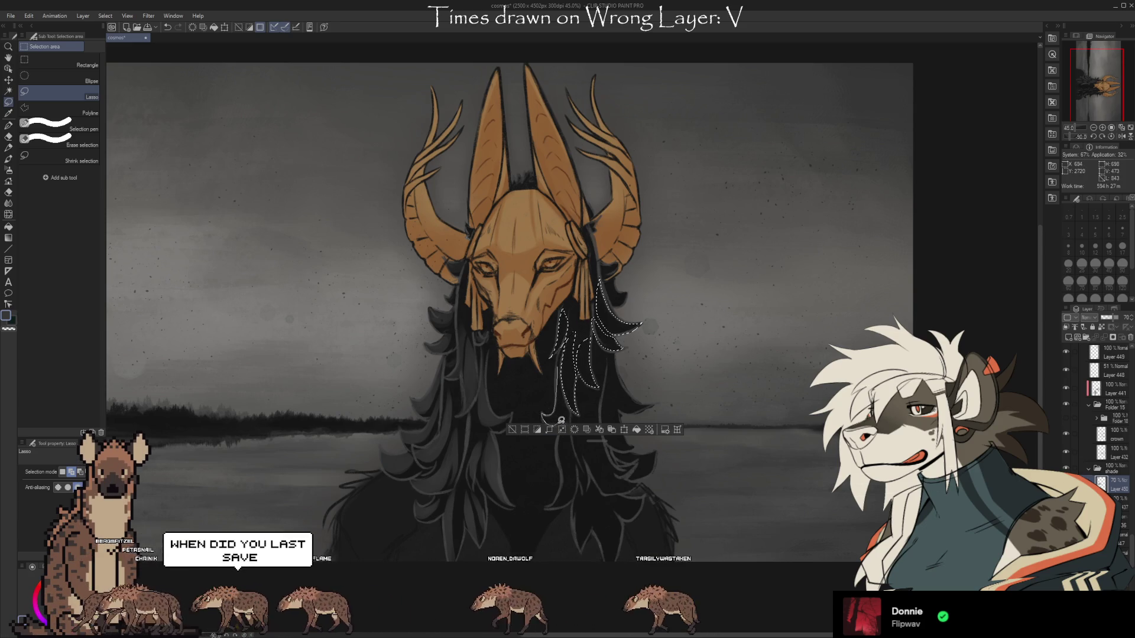
left_click_drag(560, 420, 558, 390)
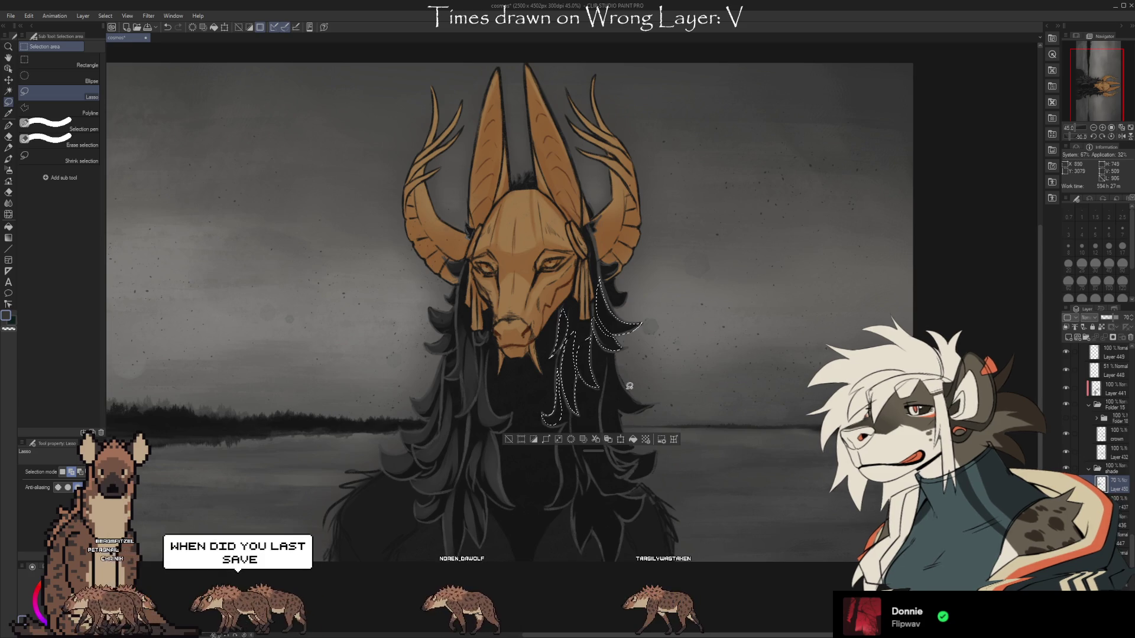
- Add the lower right-side hair strands, down to the bottom edge and tip, to the selection
mouse_move(614, 357)
left_mouse_down()
mouse_move(634, 399)
mouse_move(628, 364)
mouse_move(619, 406)
left_mouse_up()
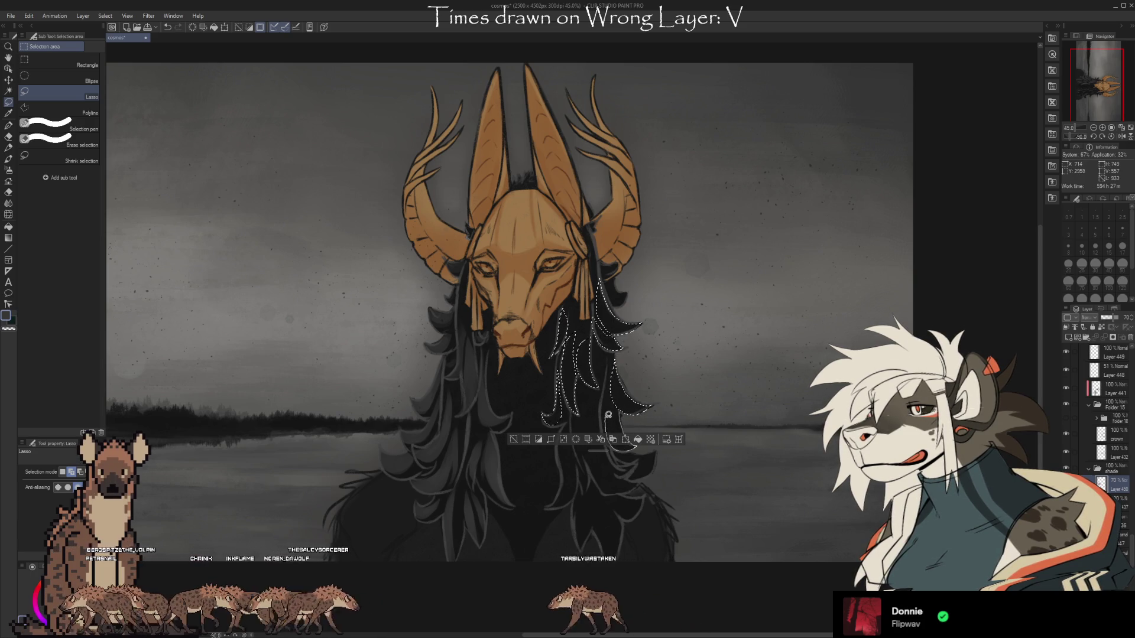
left_click_drag(608, 417, 617, 414)
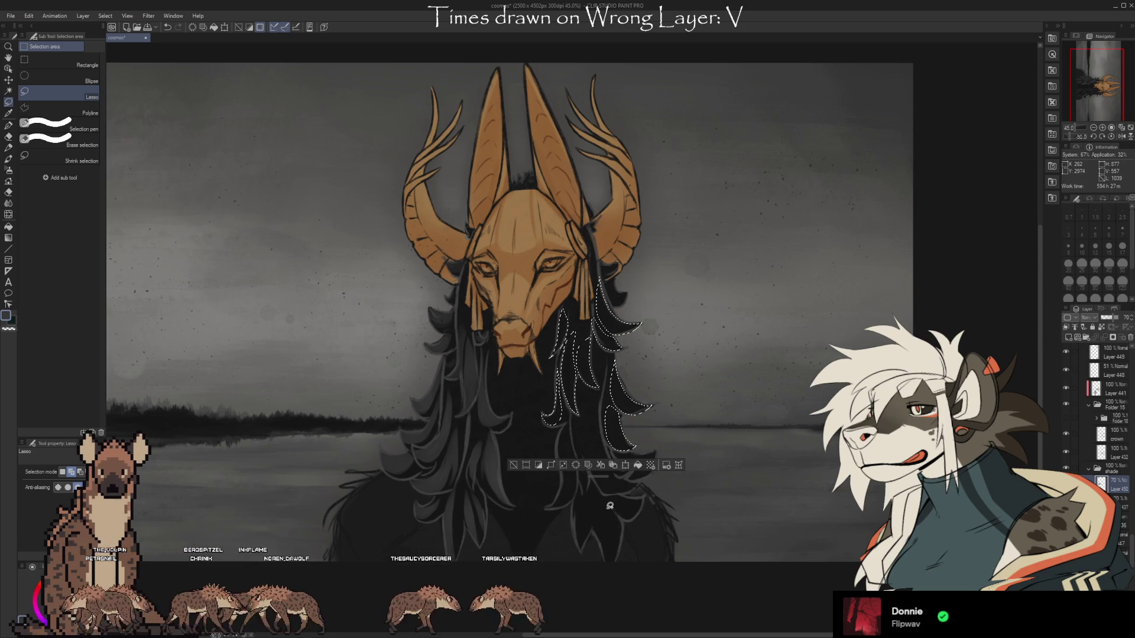
left_click_drag(622, 538, 611, 561)
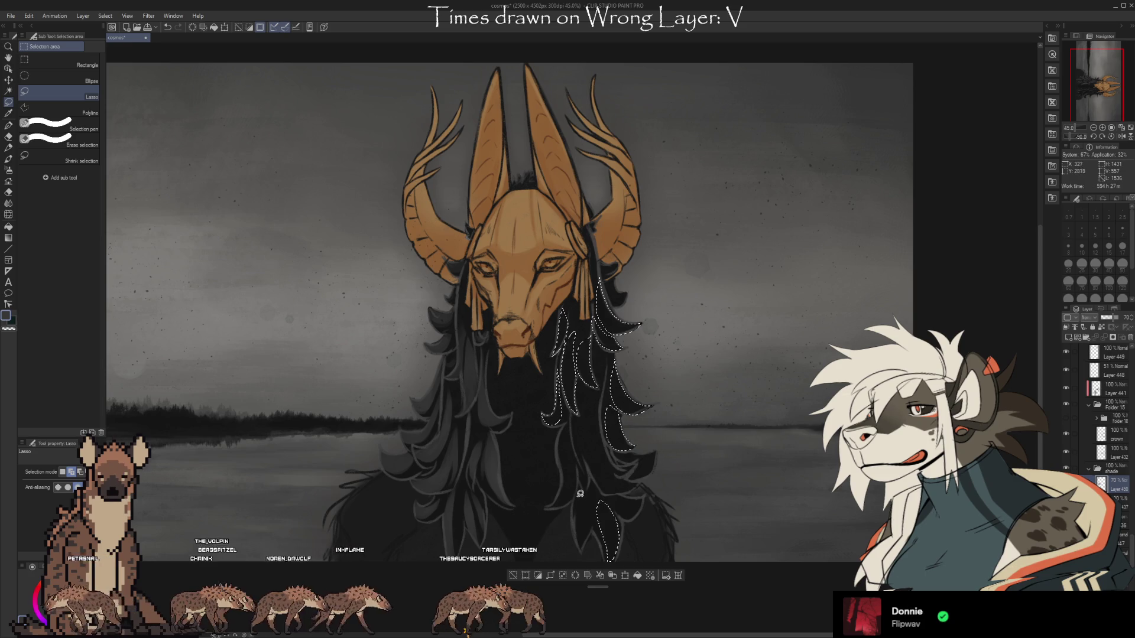
left_click_drag(580, 539, 600, 504)
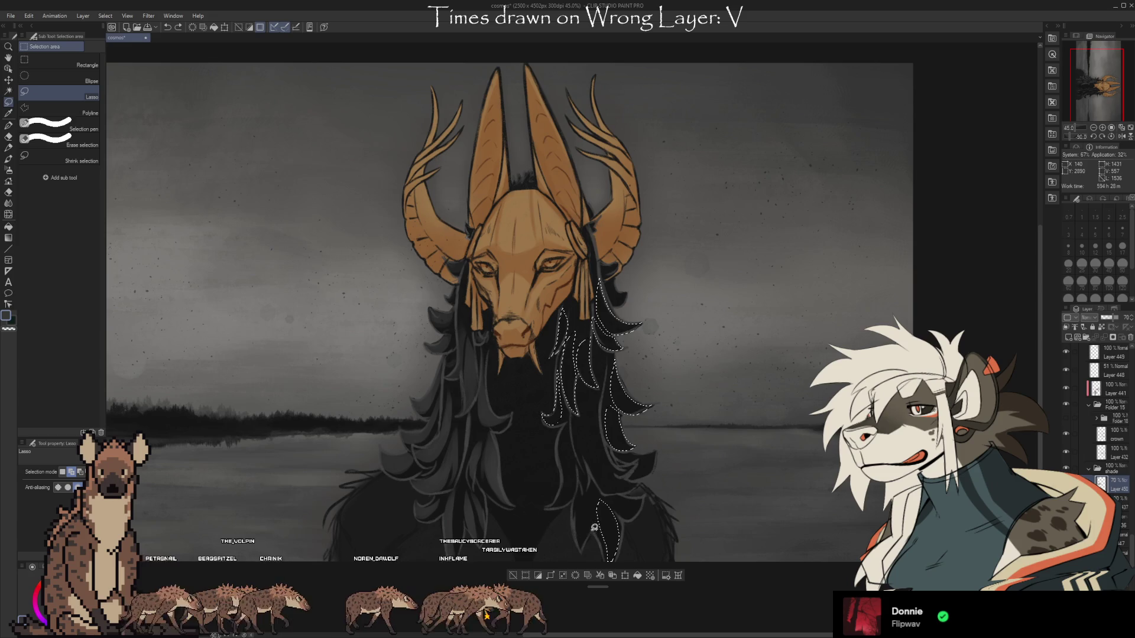
mouse_move(586, 547)
left_mouse_down()
mouse_move(583, 500)
mouse_move(588, 520)
left_mouse_up()
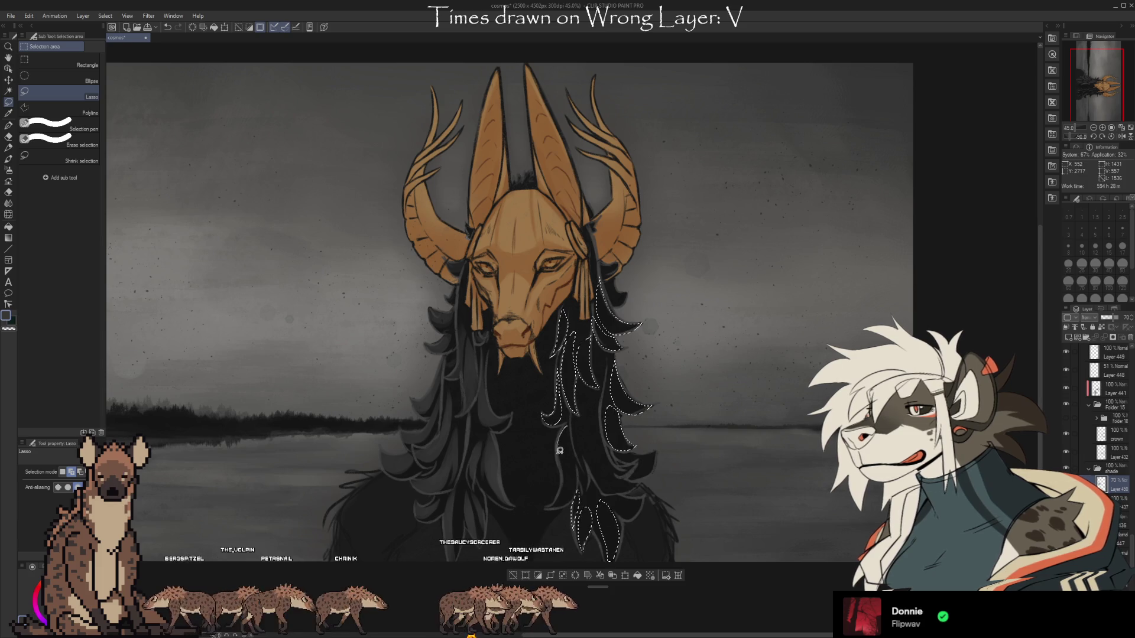
left_click_drag(552, 506, 548, 508)
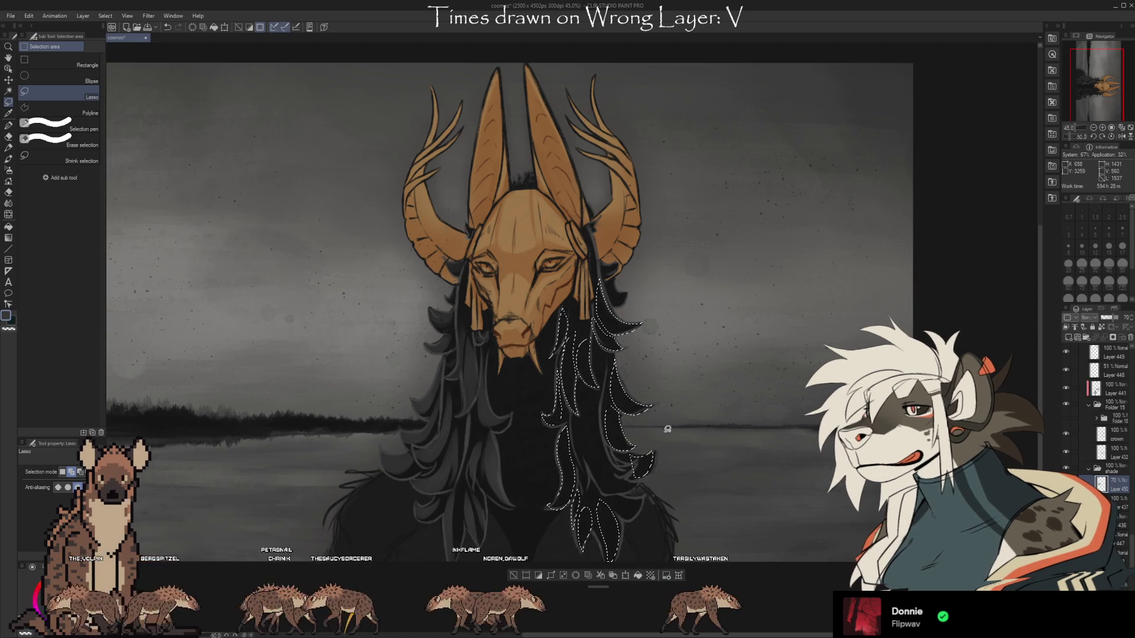
left_click_drag(655, 453, 644, 460)
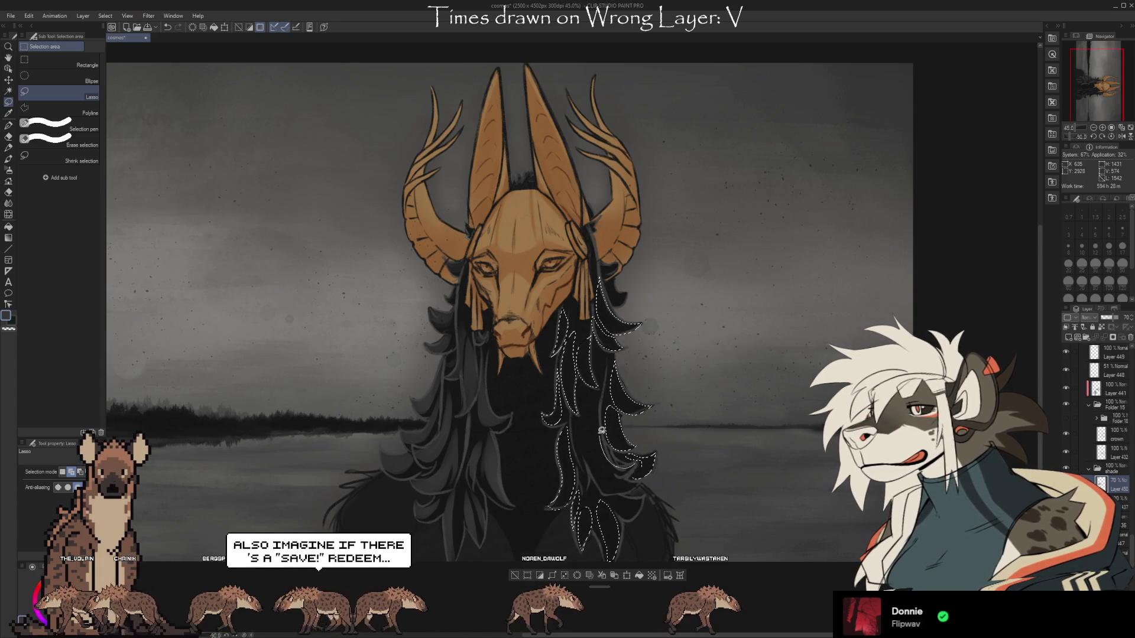
left_click_drag(602, 396, 639, 482)
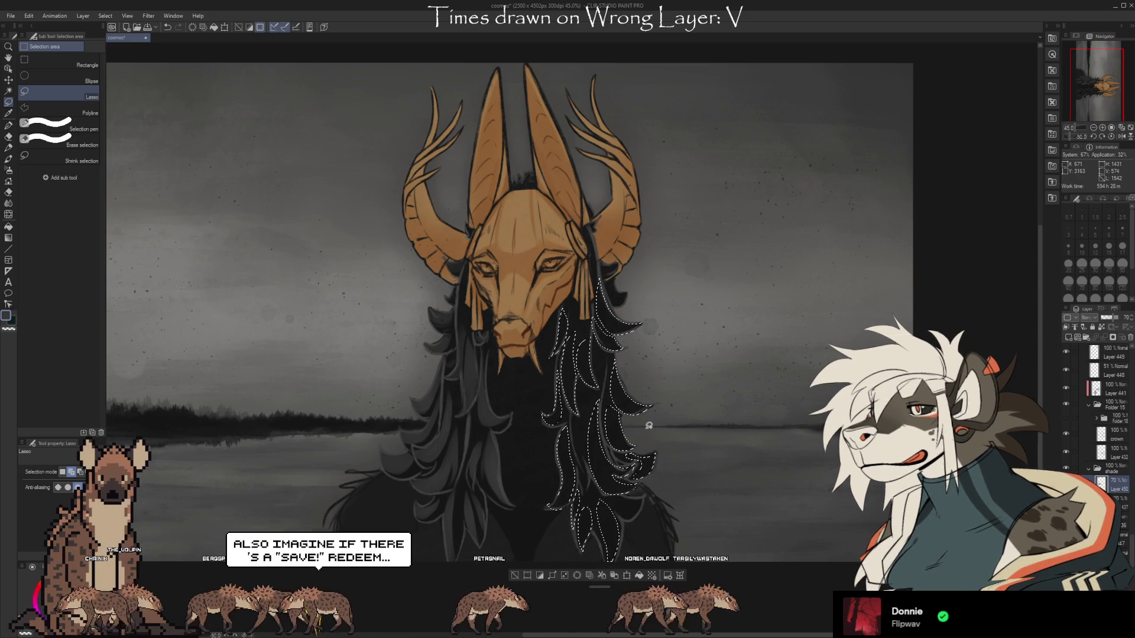
left_click_drag(600, 398, 587, 465)
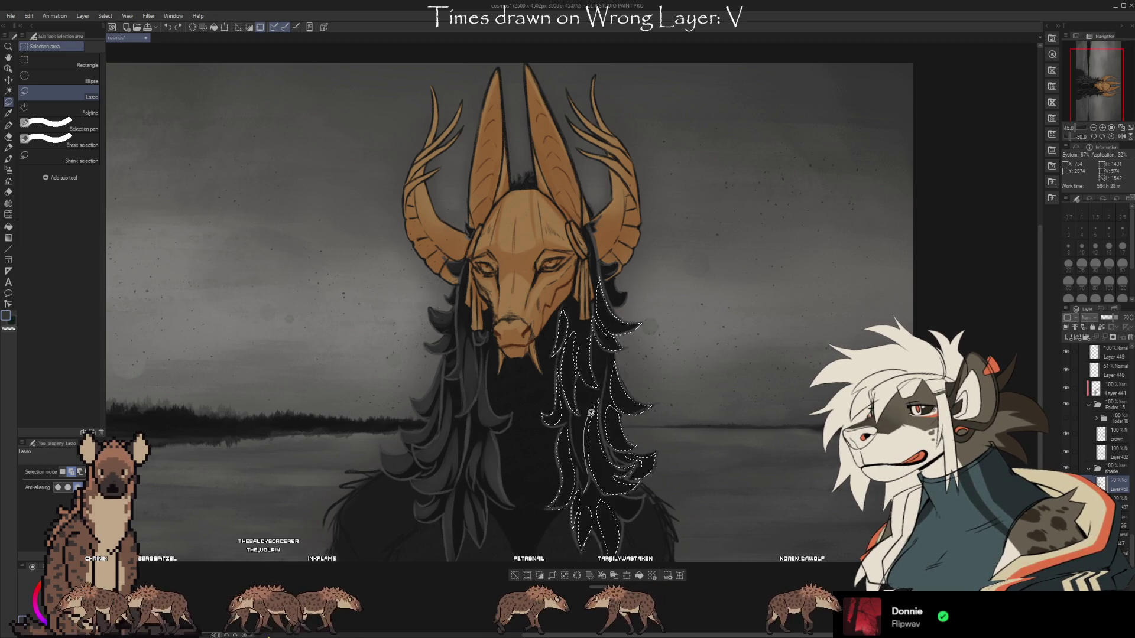
left_click_drag(577, 448, 624, 496)
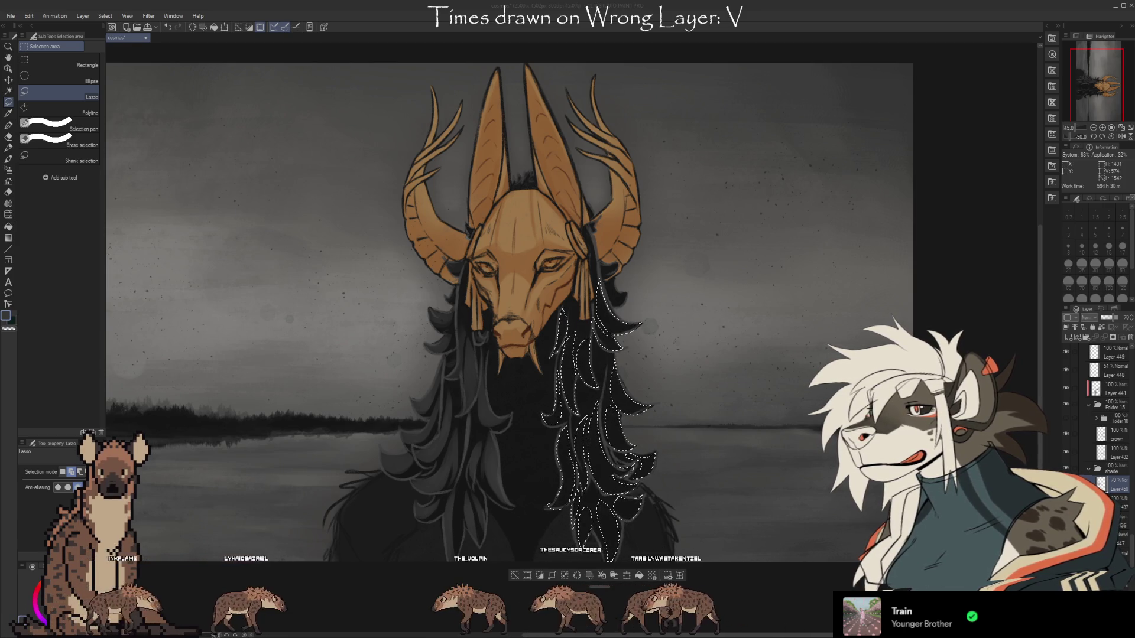
- Switch to the brush at size 70 and save the painting
left_click(828, 27)
key("b")
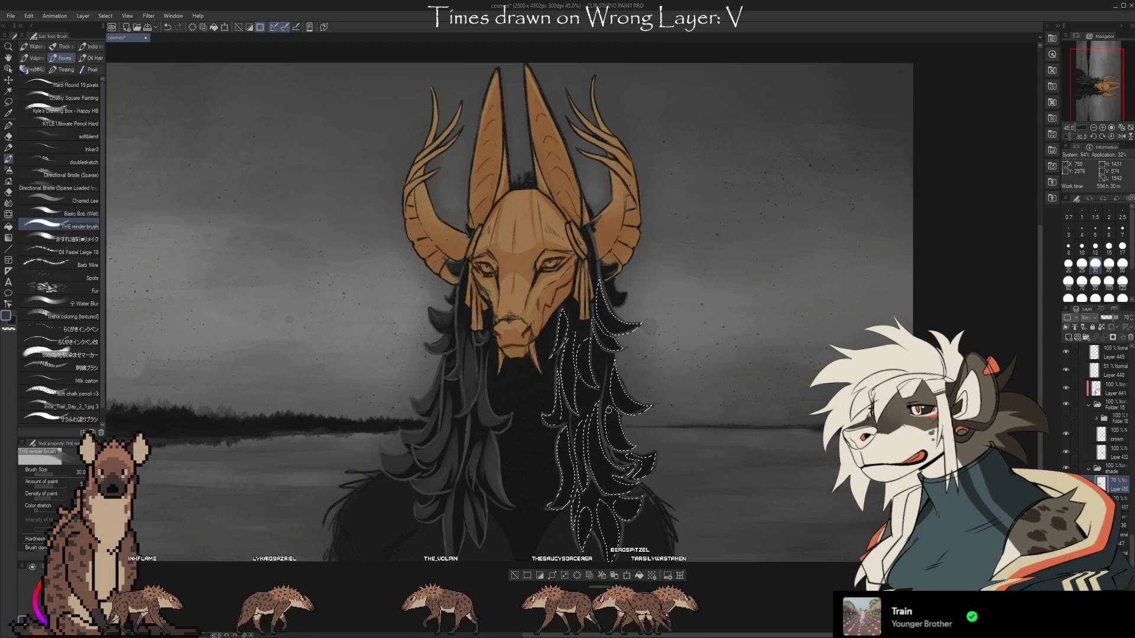
key("bracketright")
key("bracketright")
key("bracketright")
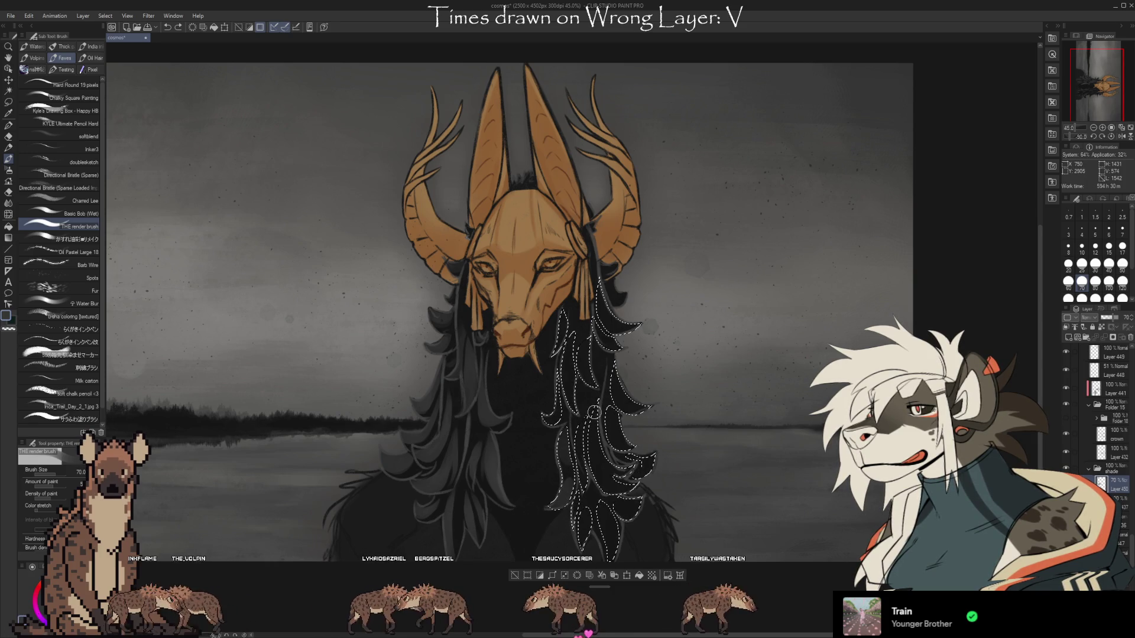
key("ctrl+s")
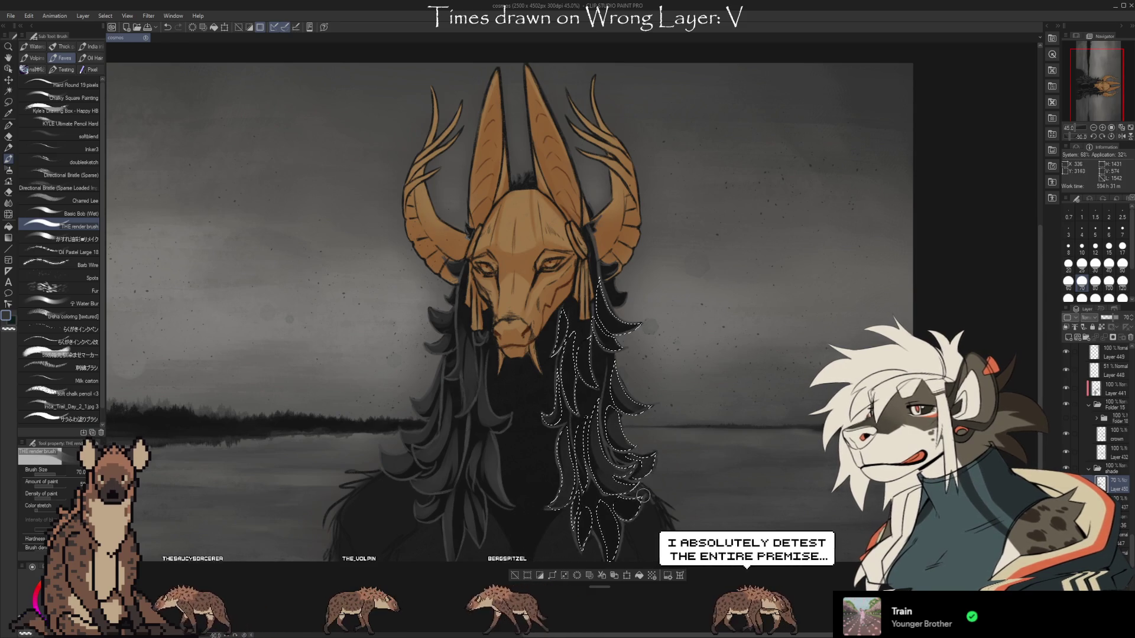
- Paint dark shading into the selected hair locks, reducing the brush to 50, then deselect
left_click_drag(605, 510, 589, 541)
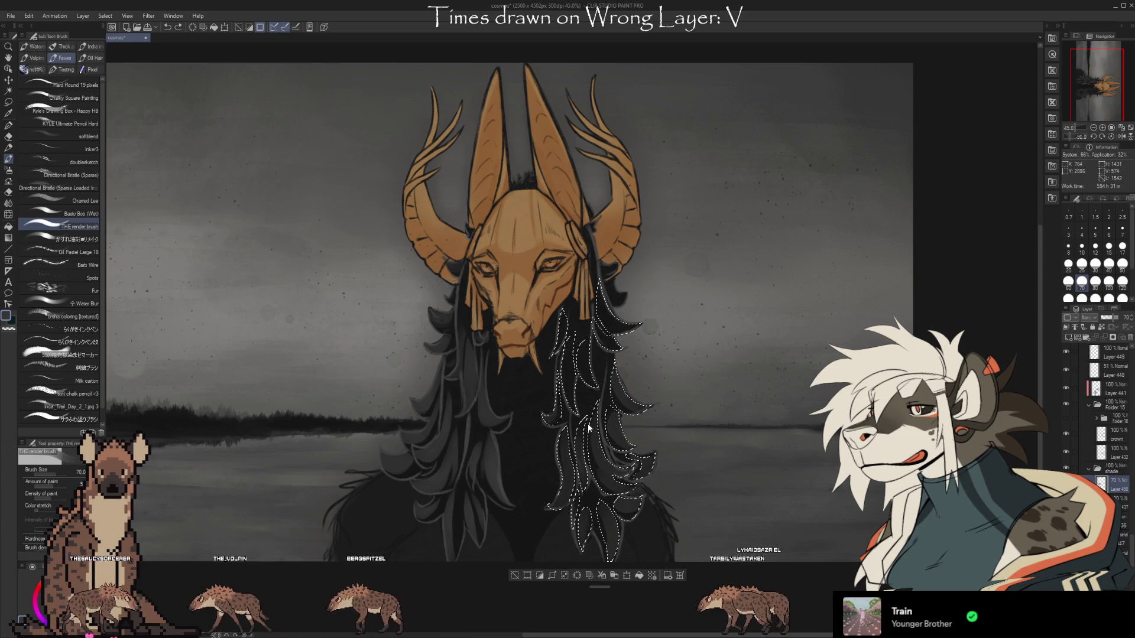
key("bracketleft")
key("bracketleft")
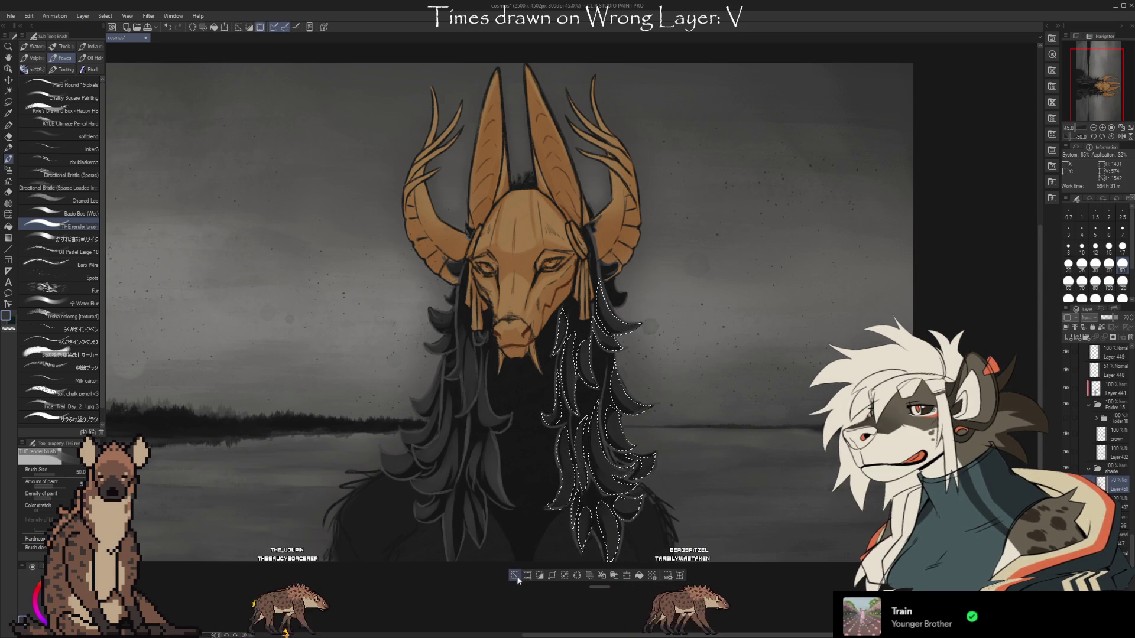
left_click(7, 103)
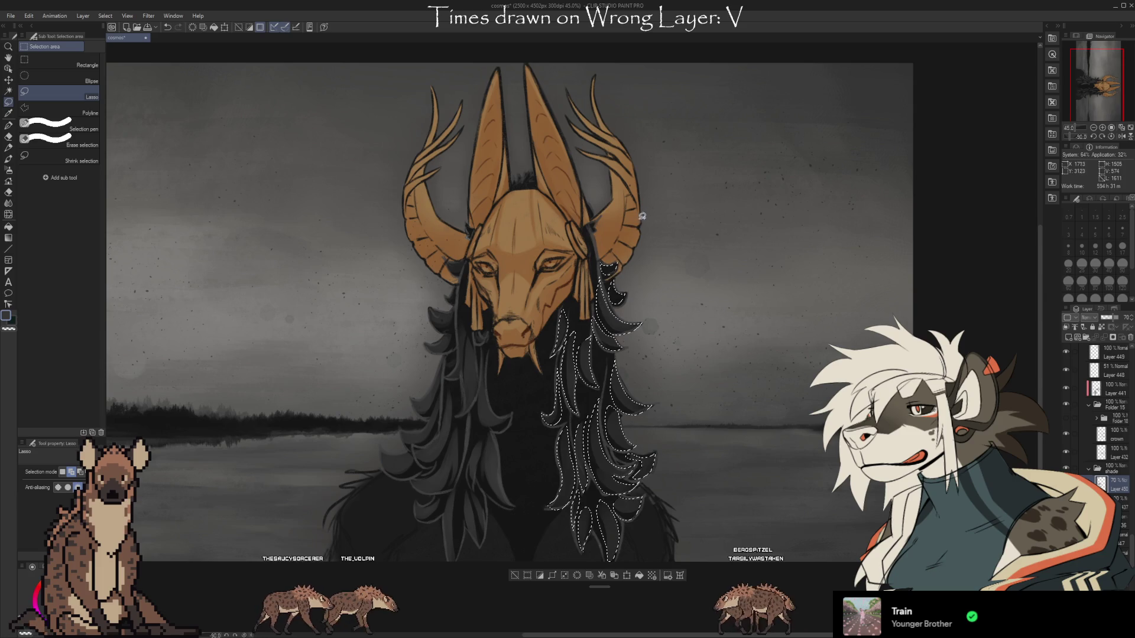
key("b")
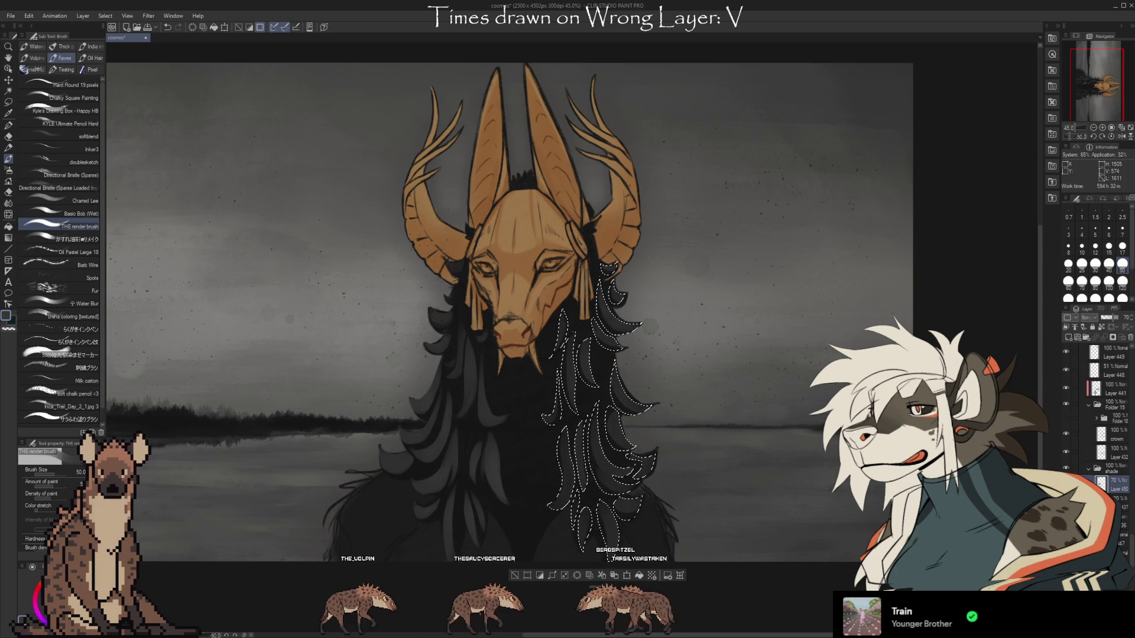
key("ctrl+d")
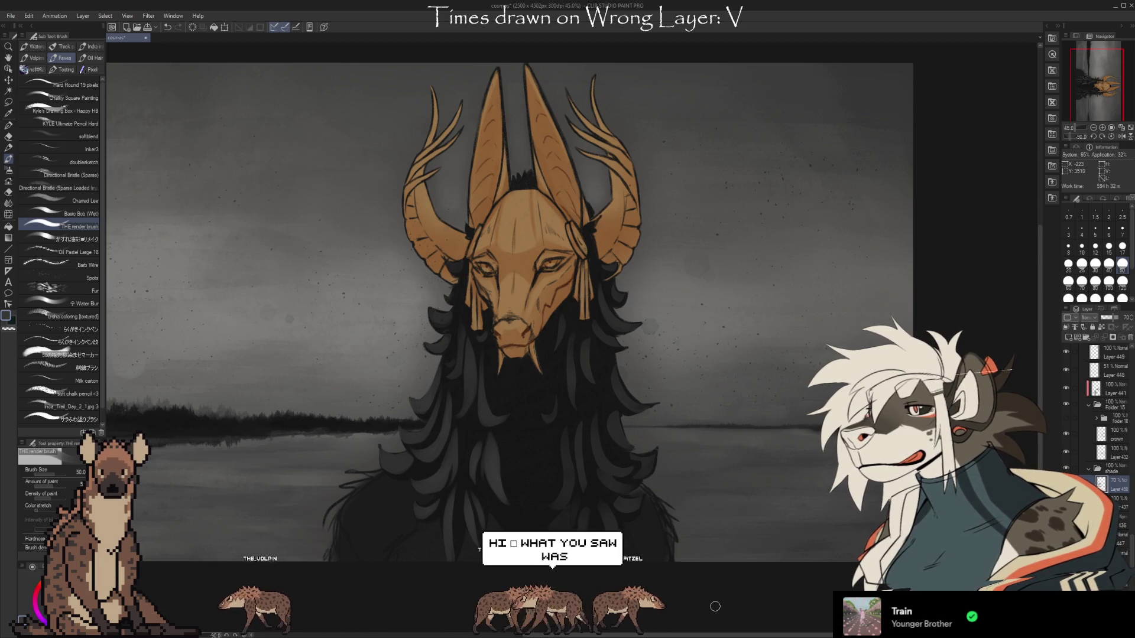
- Sample a dark colour and paint a small hair tuft atop the mask between the horns
key("i")
key("b")
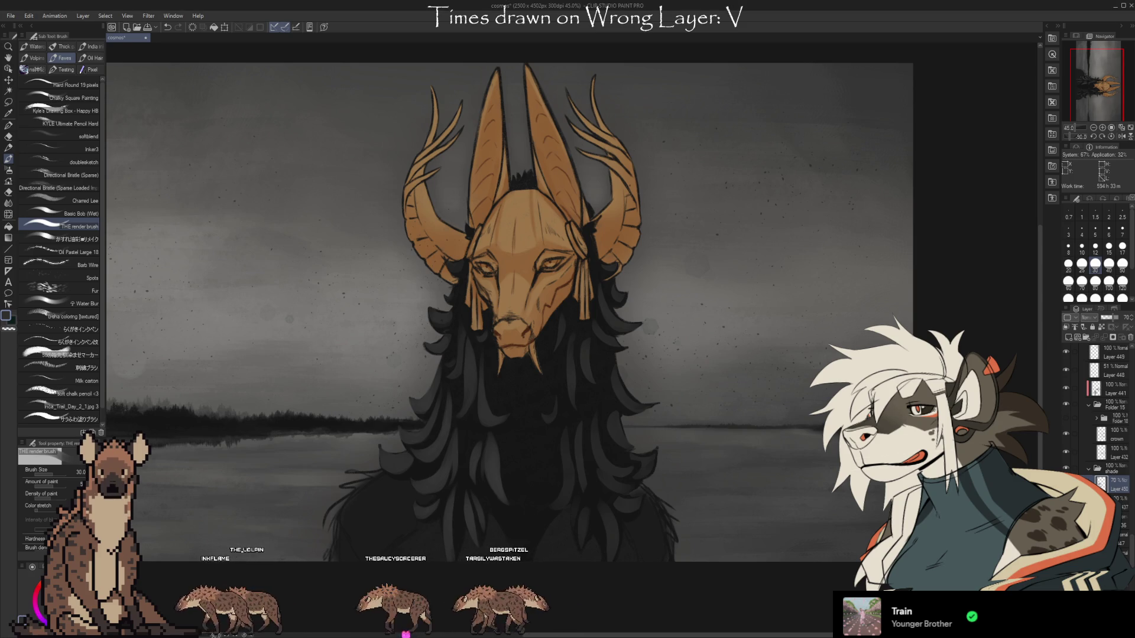
left_click_drag(516, 178, 531, 171)
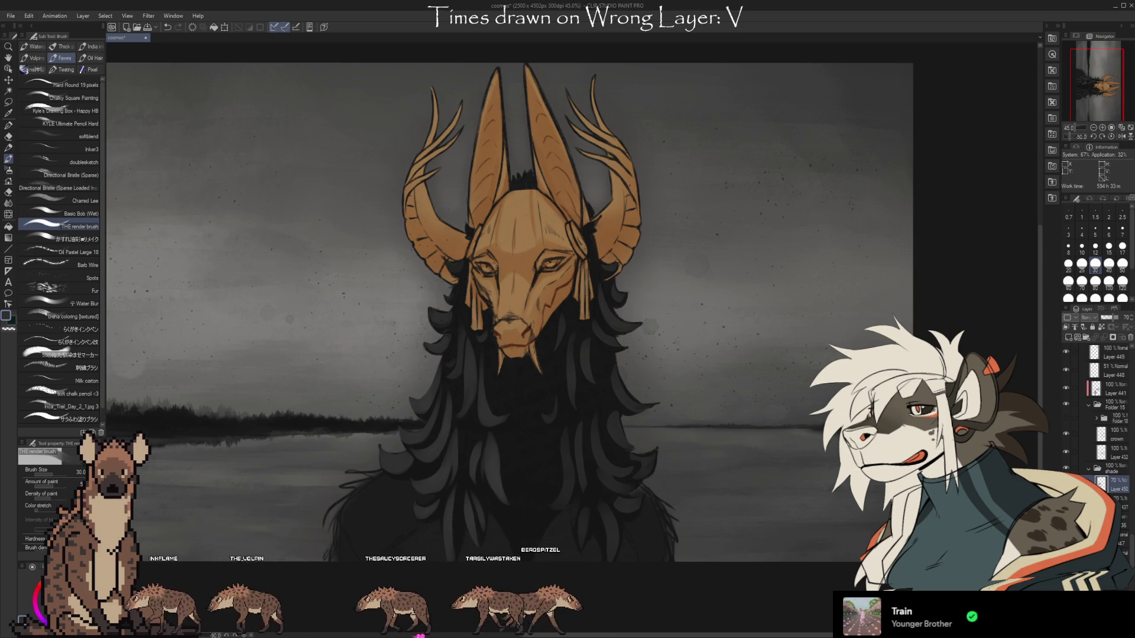
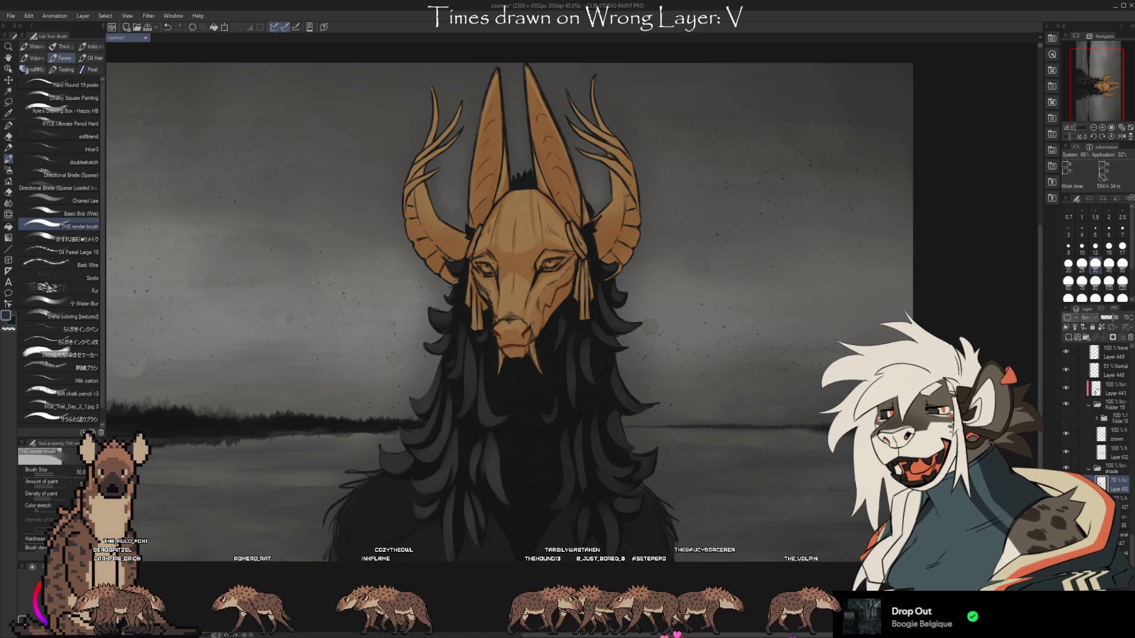
- Collapse and hide the Sezubw folder, then show the tarsily2 canine portrait
scroll(910, 444, "down", 1)
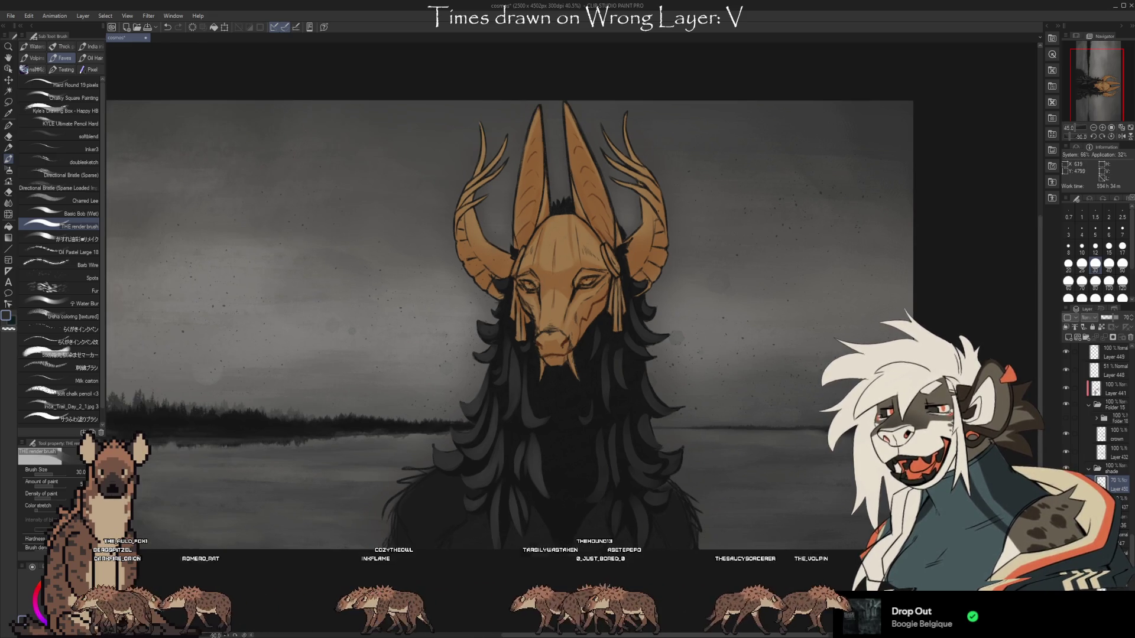
scroll(913, 466, "down", 1)
scroll(656, 514, "up", 1)
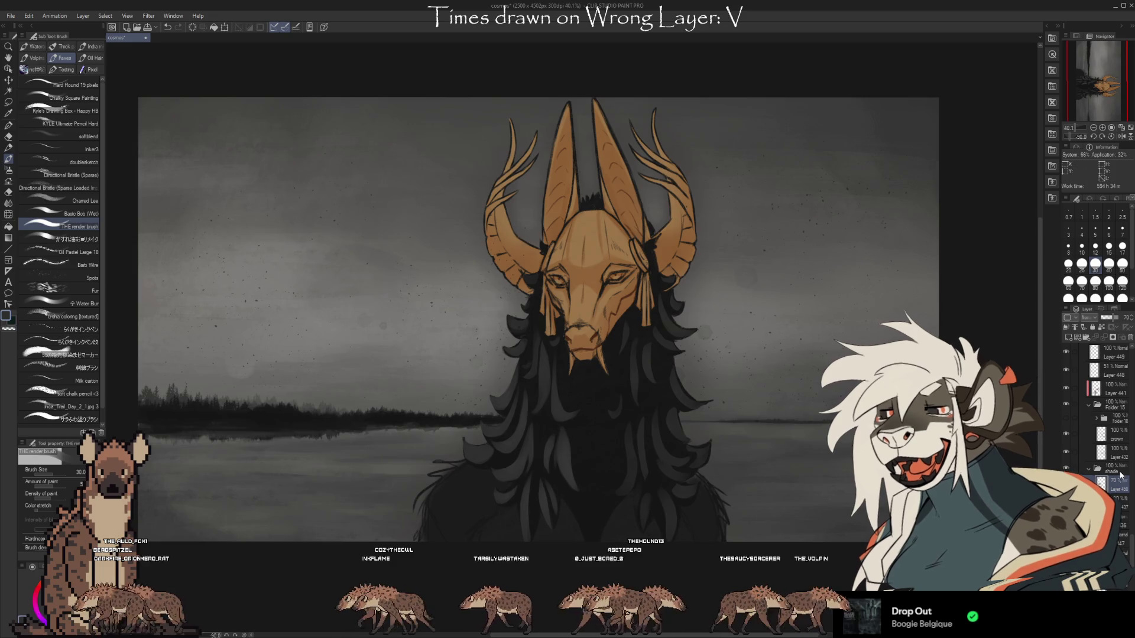
scroll(1087, 432, "up", 5)
left_click(1082, 426)
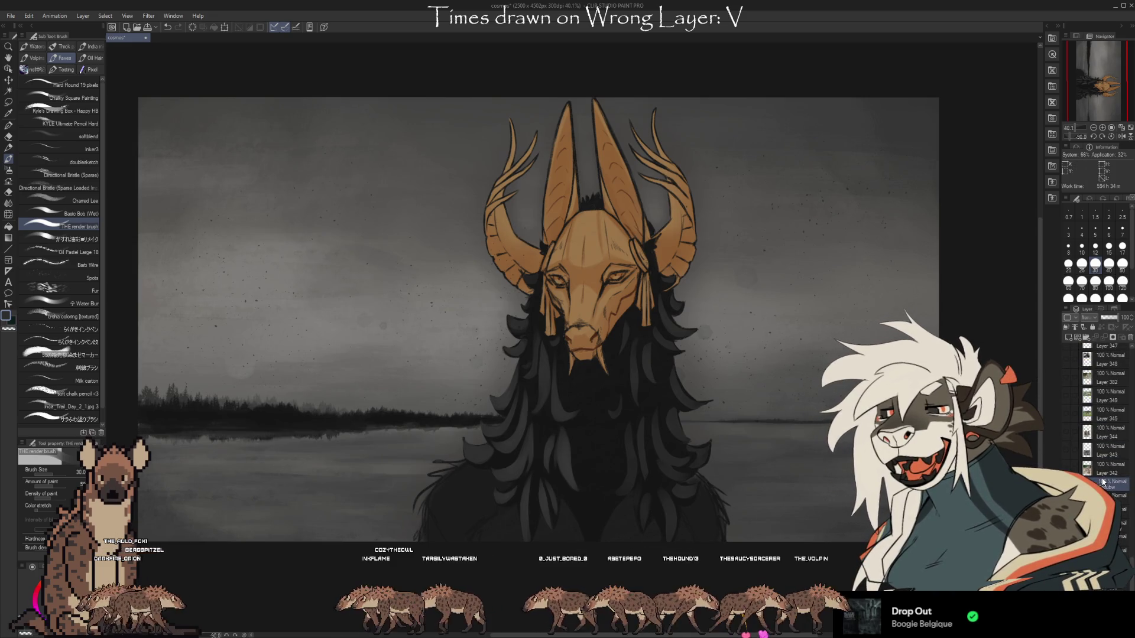
left_click(1068, 413)
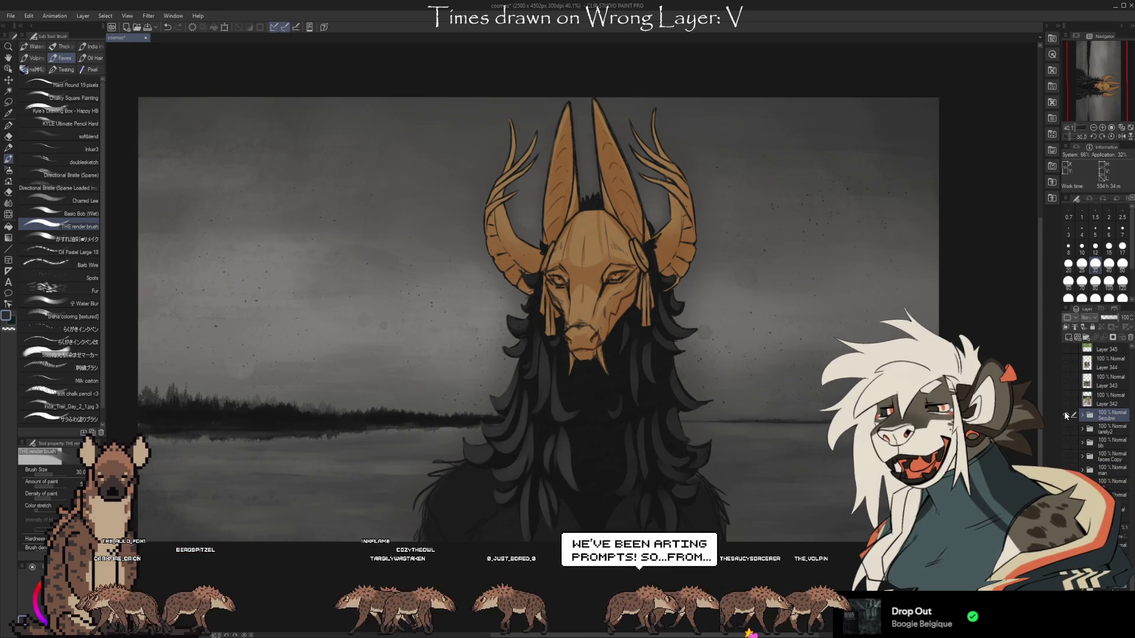
left_click(1065, 416)
left_click(1065, 428)
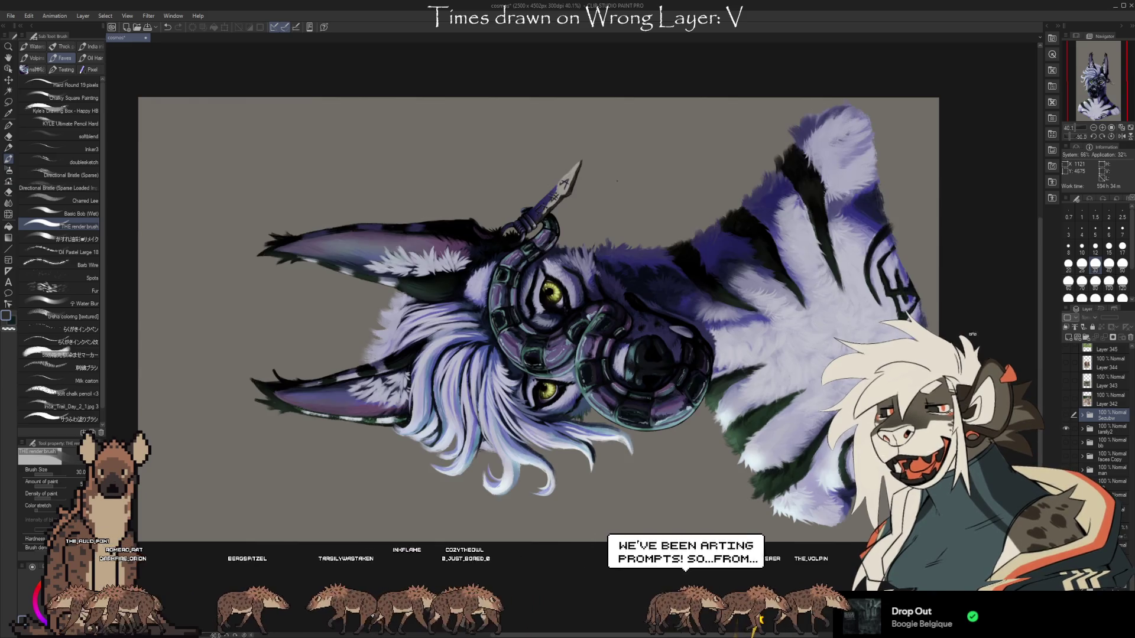
- Rotate the portrait upright, darken the canvas backdrop to near-black, and tilt the view
key("^")
key("^")
key("^")
key("^")
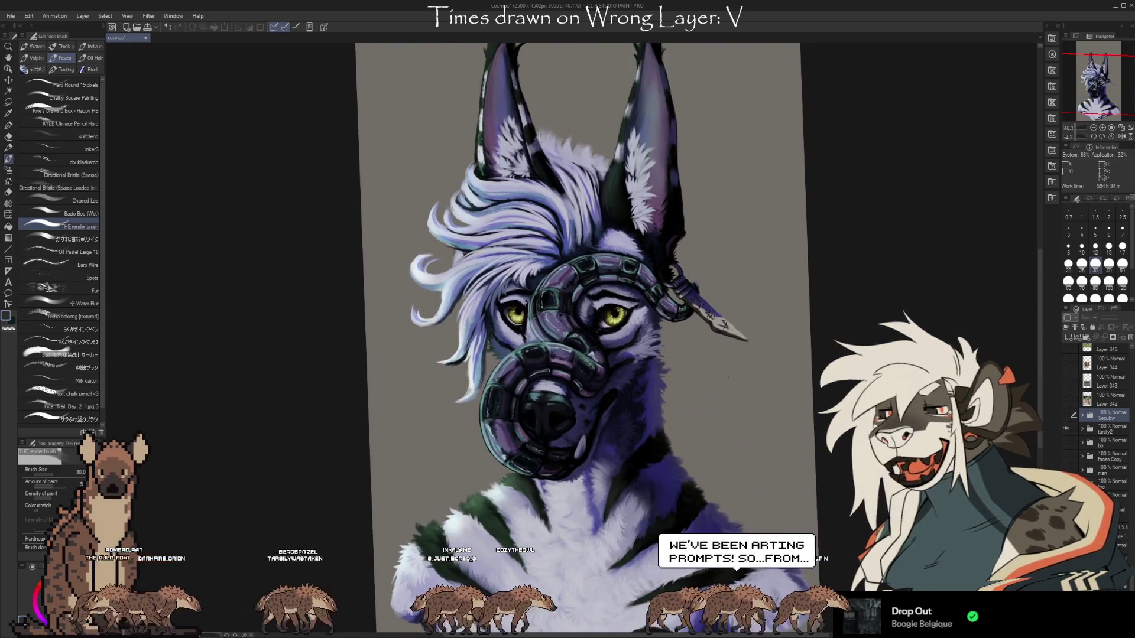
scroll(1099, 413, "down", 3)
key("ctrl+z")
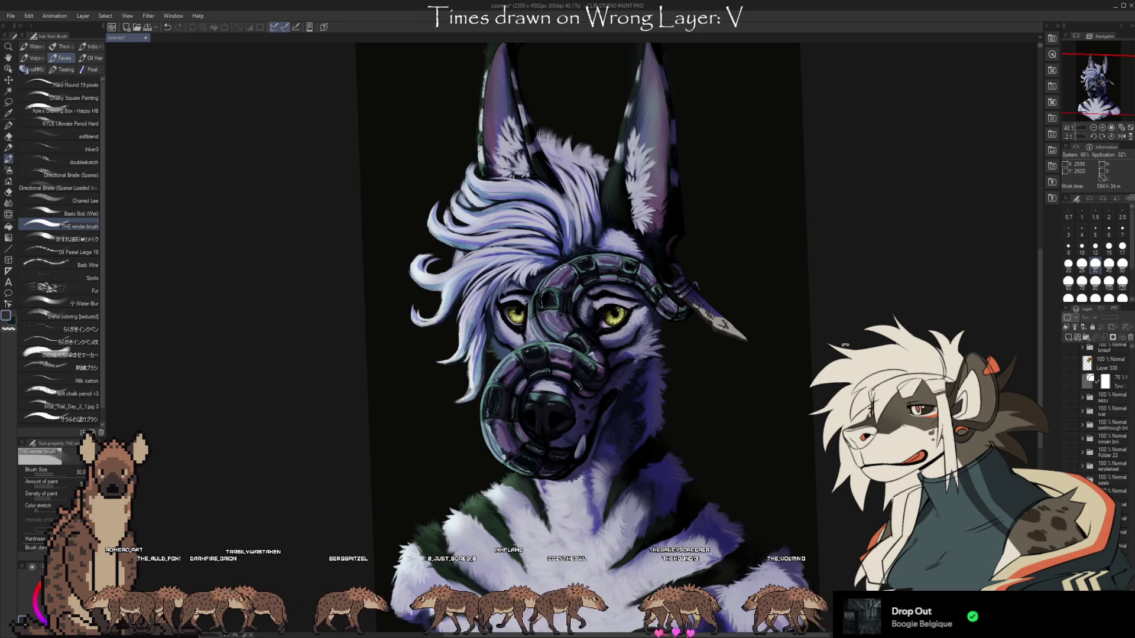
left_click_drag(775, 381, 756, 323)
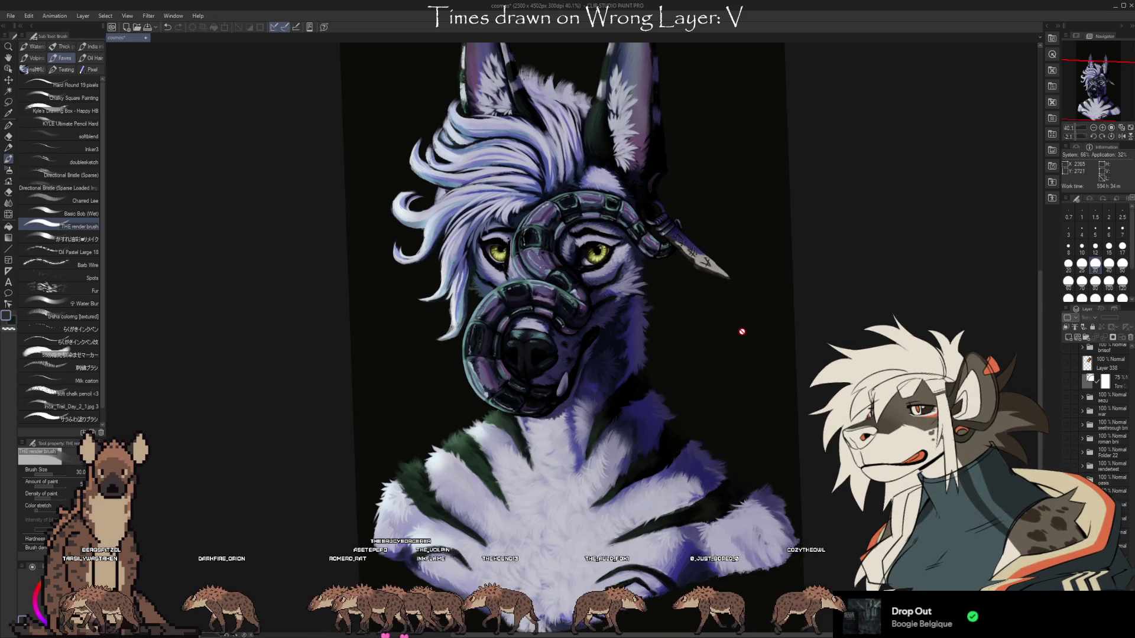
scroll(1087, 436, "up", 5)
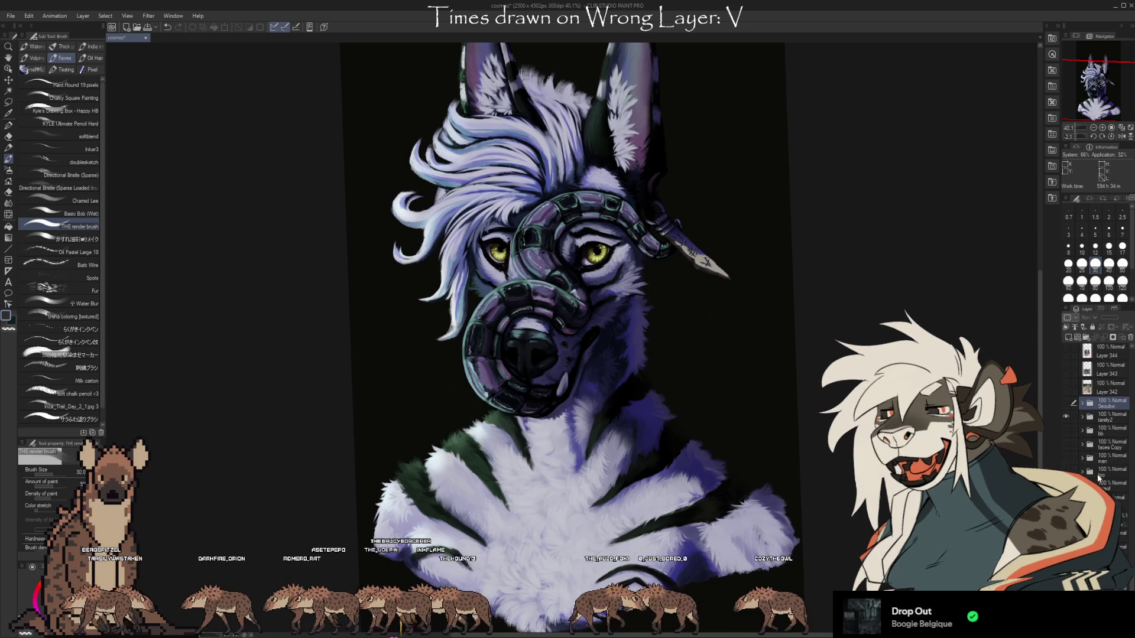
- Hide tarsily2, show the faces Copy wolf painting, and rotate it horizontal
left_click(1064, 413)
left_click(1065, 443)
left_click_drag(710, 414, 591, 178)
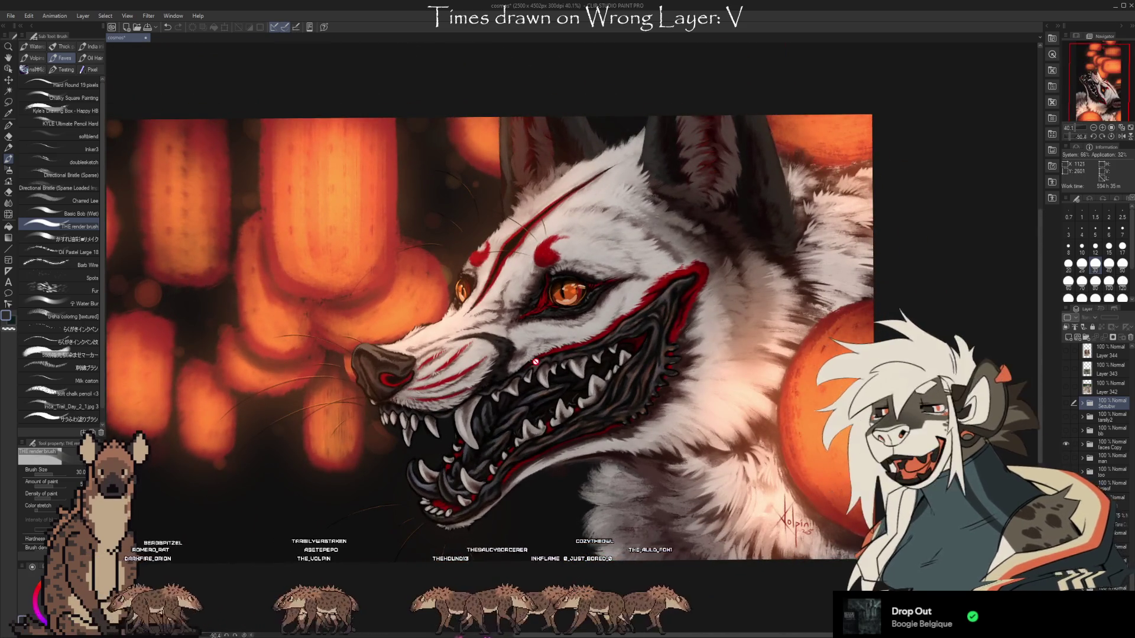
- Zoom around the wolf painting, then hide faces Copy and show the bb red dog layer
scroll(457, 405, "up", 3)
scroll(458, 405, "up", 3)
scroll(453, 407, "up", 2)
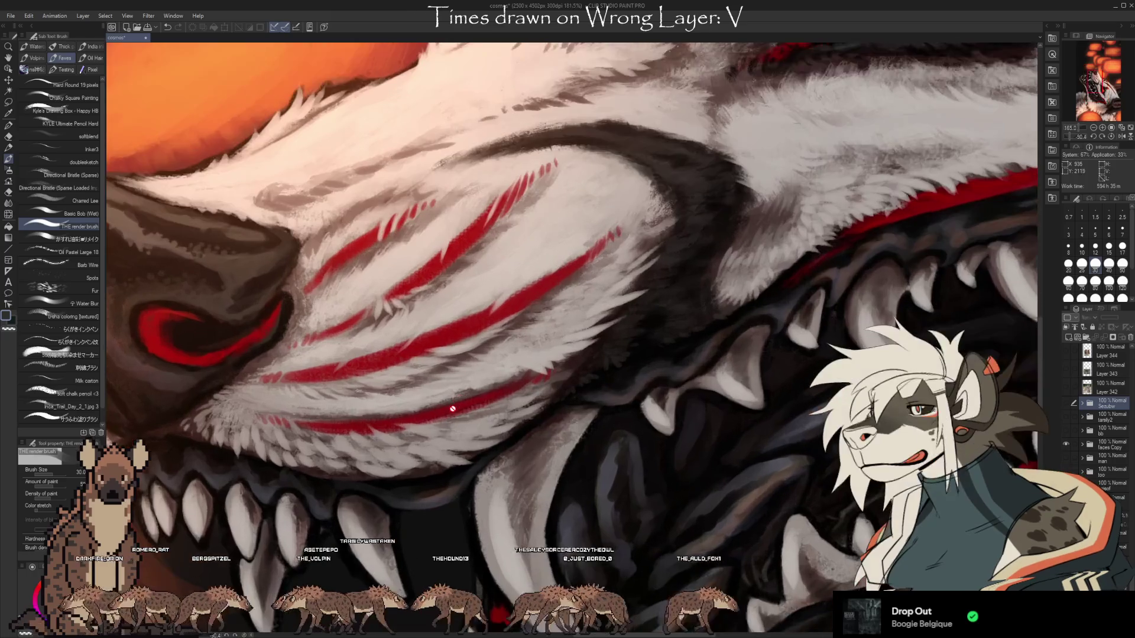
scroll(248, 310, "down", 1)
scroll(248, 310, "down", 1)
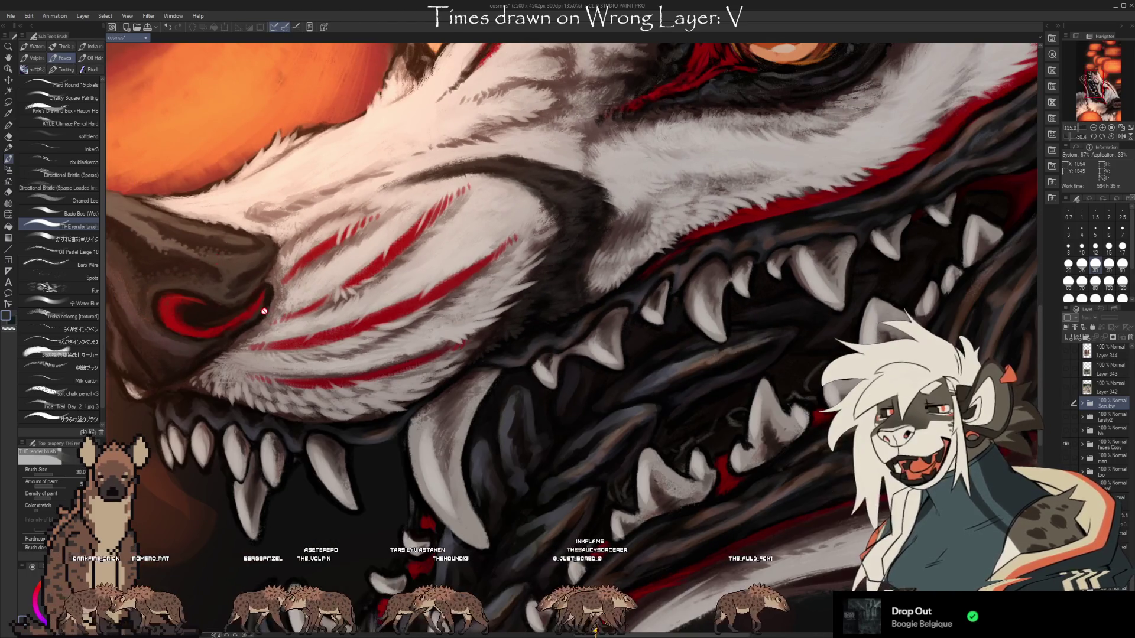
scroll(575, 301, "down", 1)
scroll(650, 248, "up", 1)
scroll(738, 207, "up", 1)
scroll(798, 177, "up", 1)
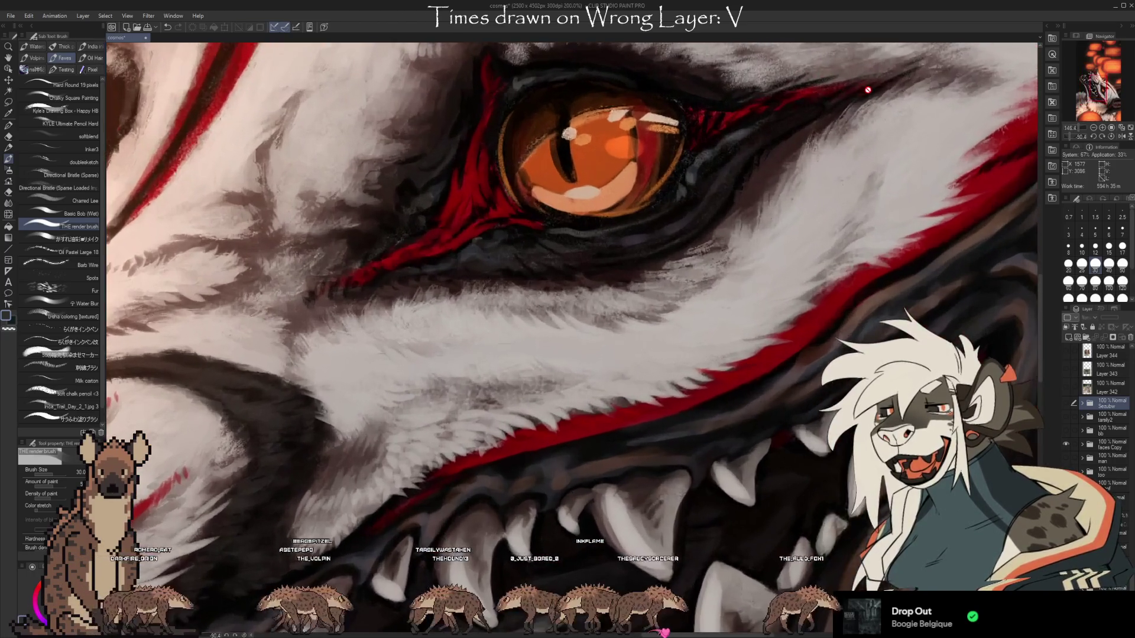
scroll(838, 156, "up", 2)
scroll(838, 155, "down", 2)
scroll(709, 130, "down", 1)
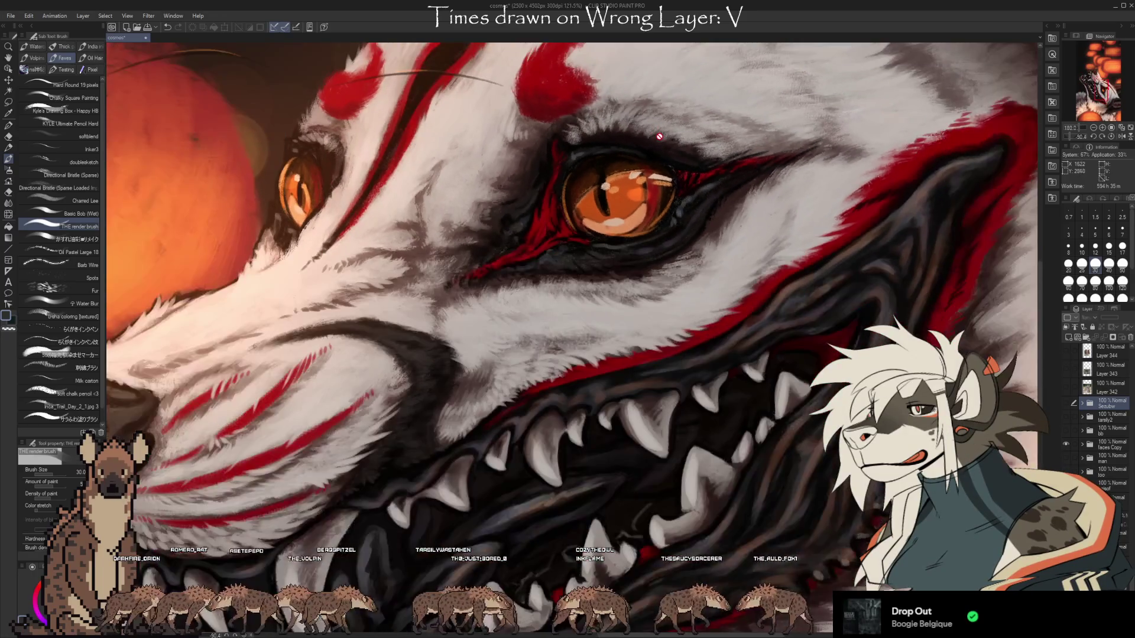
scroll(567, 98, "down", 2)
scroll(567, 98, "down", 2)
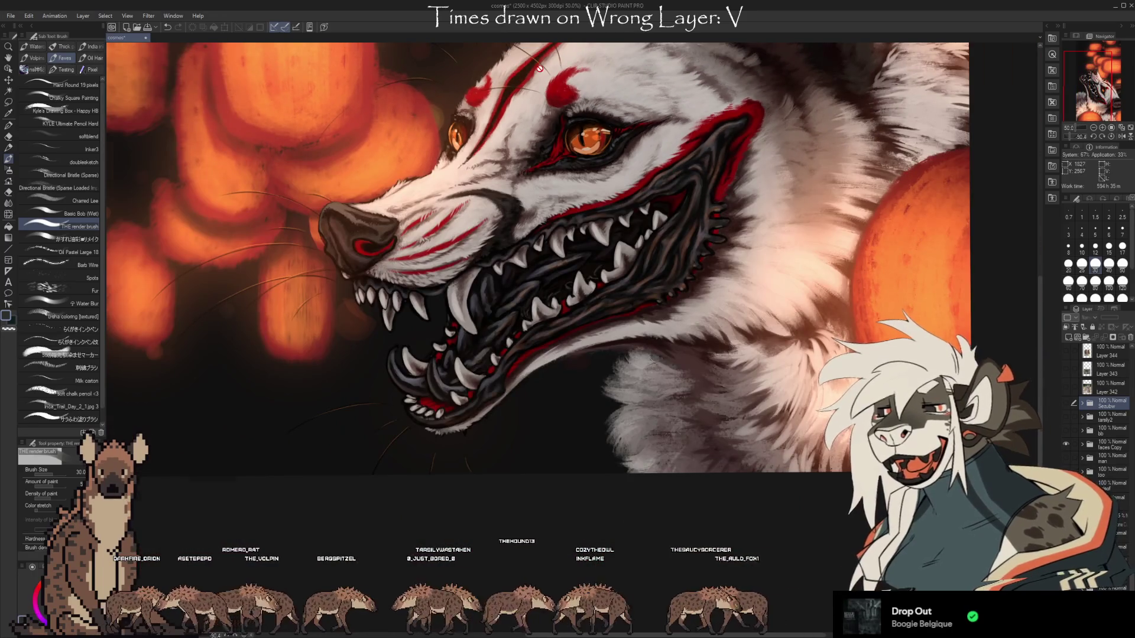
scroll(563, 189, "up", 1)
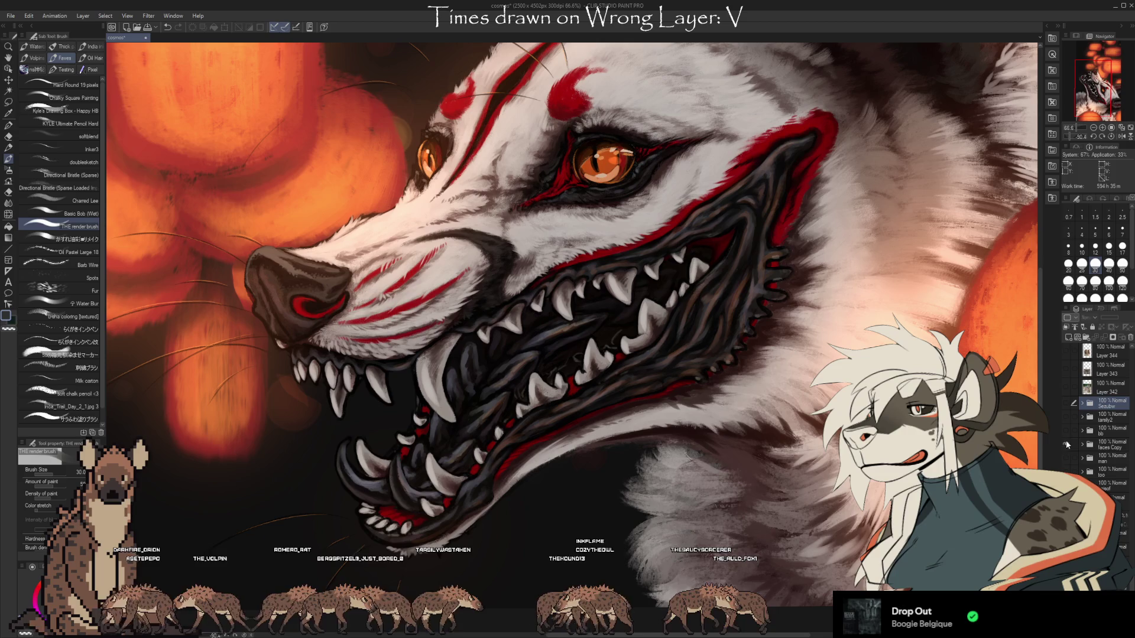
left_click(1065, 445)
left_click(1067, 430)
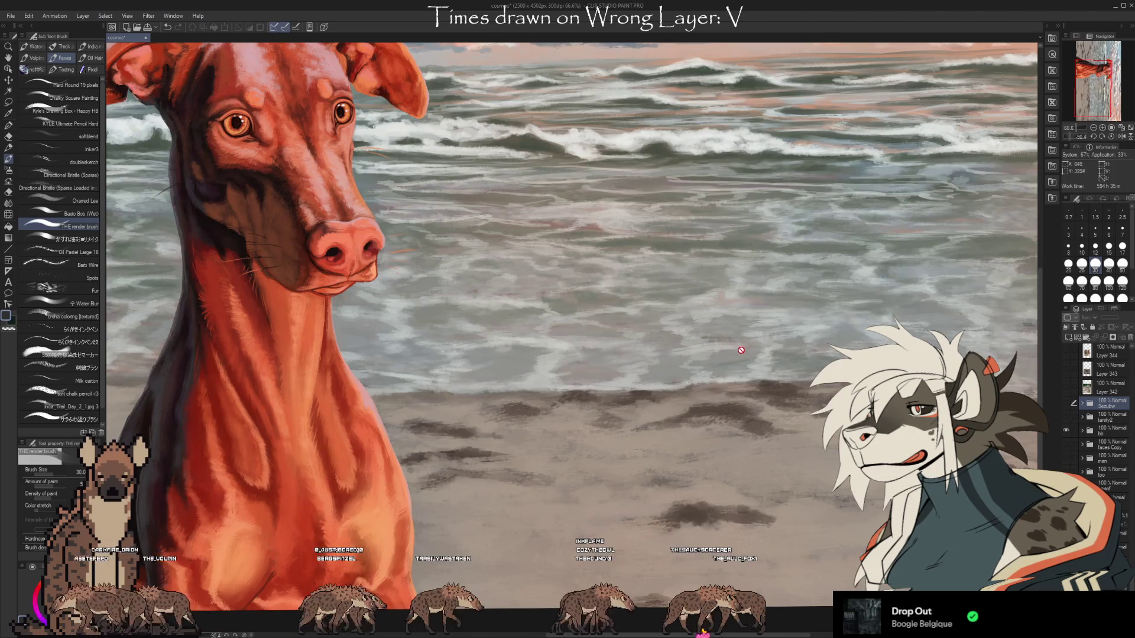
- Zoom over the beach dog painting, then hide bb and show the hyena-at-sea layer
scroll(815, 502, "down", 2)
scroll(761, 368, "down", 1)
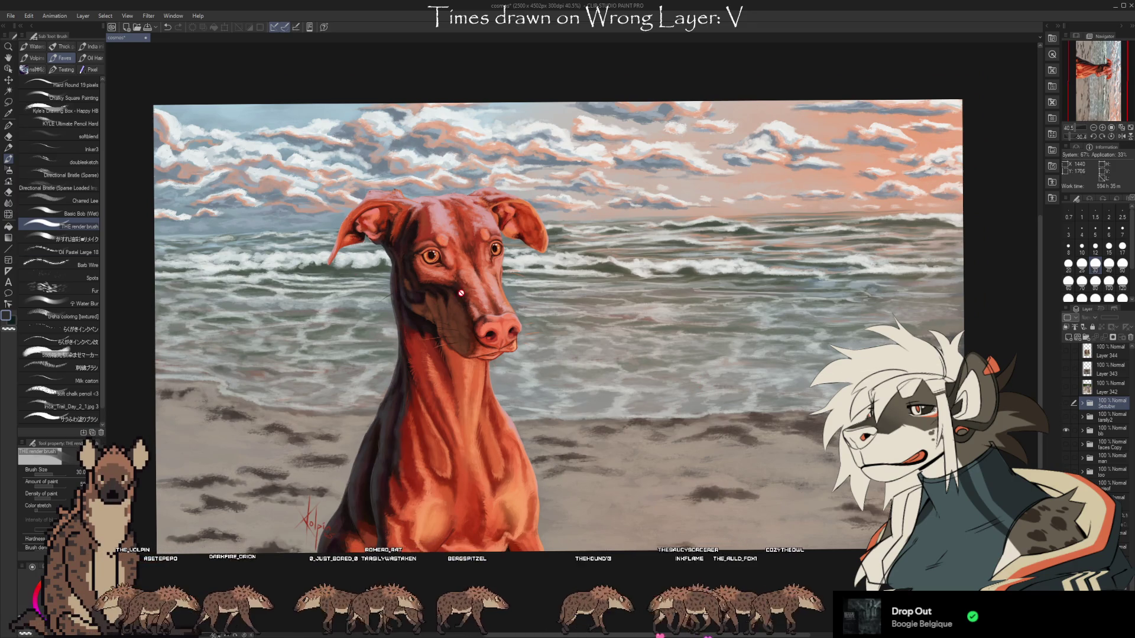
scroll(461, 293, "up", 1)
scroll(456, 277, "up", 2)
scroll(451, 262, "up", 2)
scroll(446, 247, "up", 2)
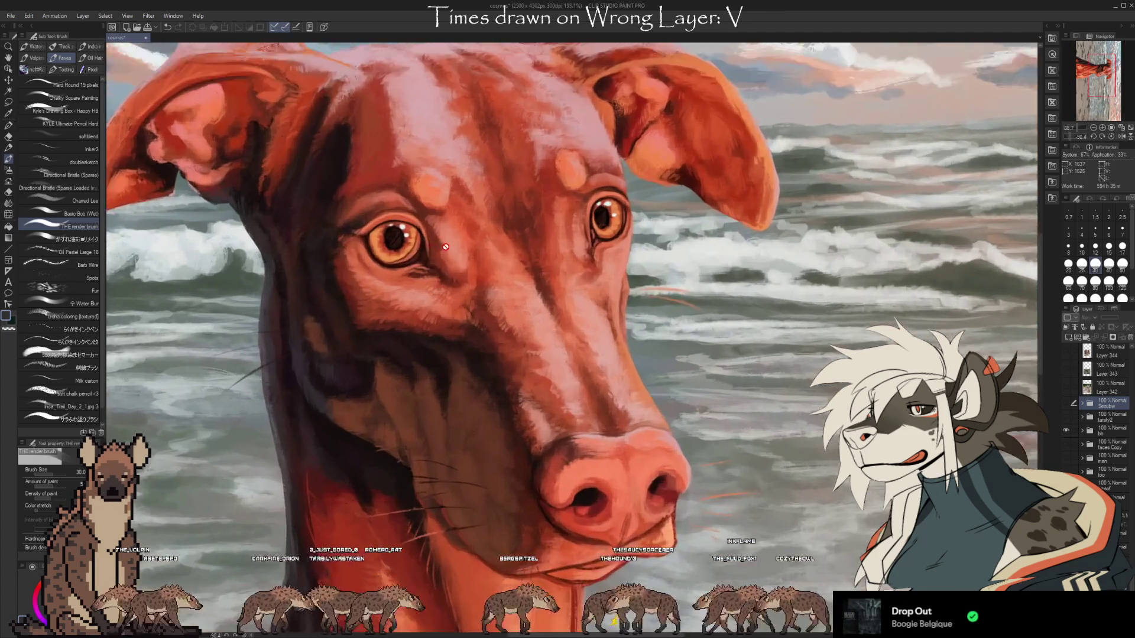
scroll(443, 248, "up", 2)
scroll(437, 251, "up", 1)
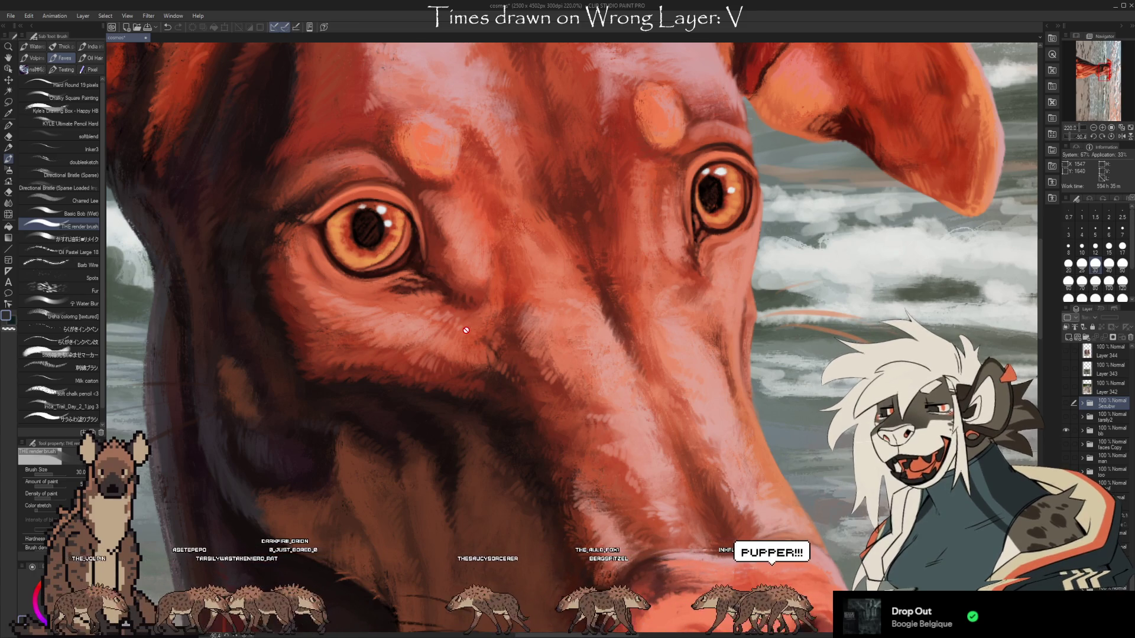
scroll(467, 321, "down", 2)
scroll(473, 283, "down", 2)
scroll(478, 248, "down", 3)
scroll(485, 207, "down", 1)
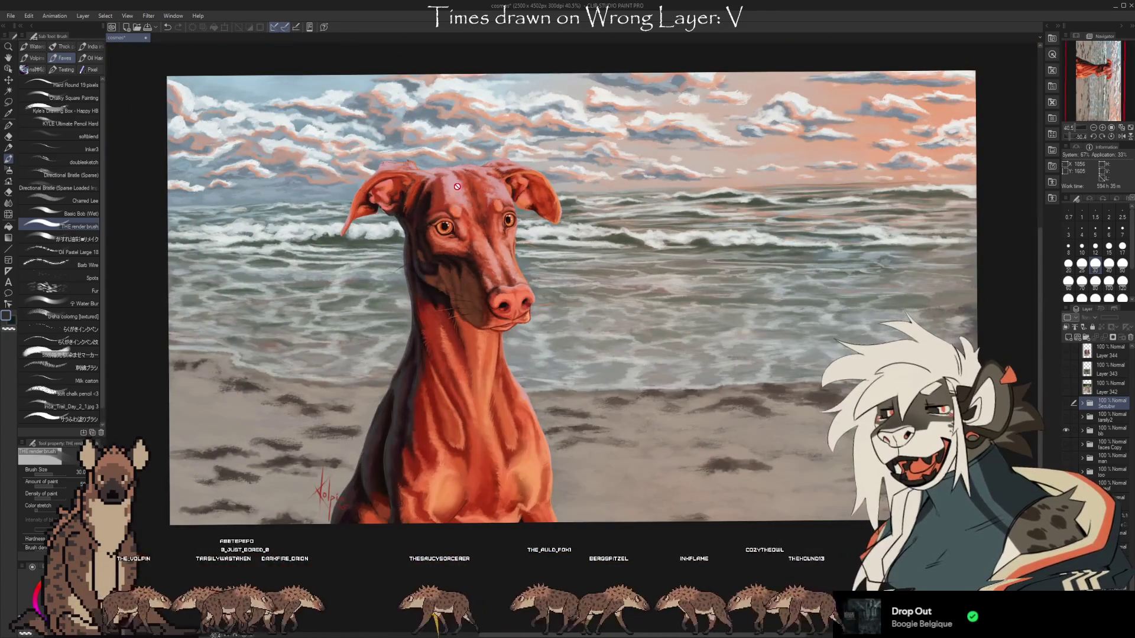
scroll(493, 170, "up", 1)
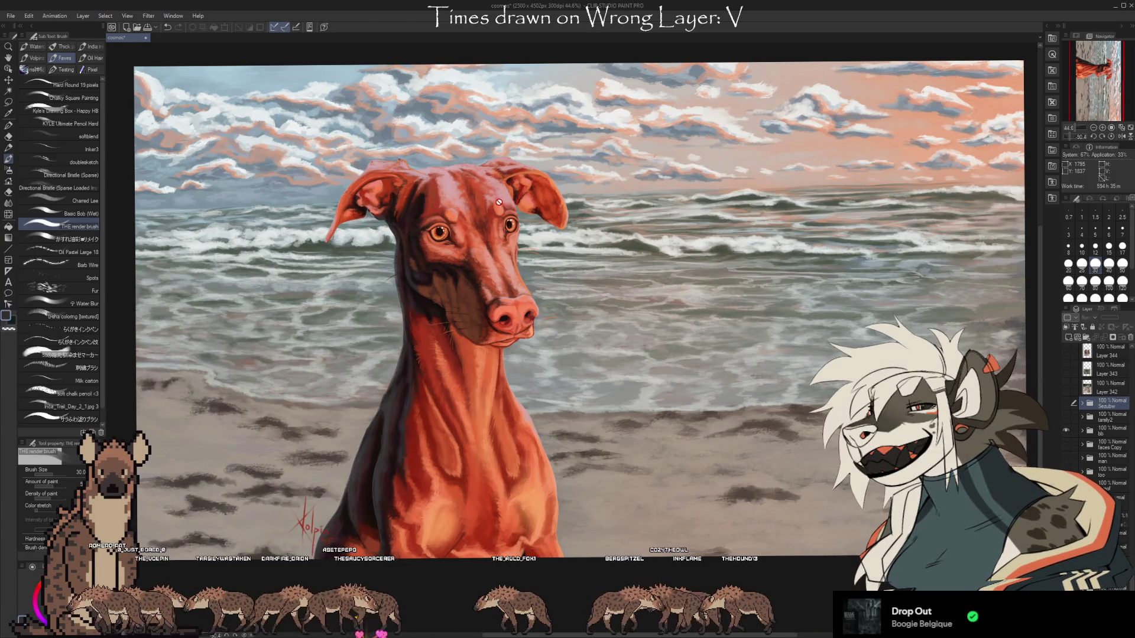
scroll(484, 192, "up", 1)
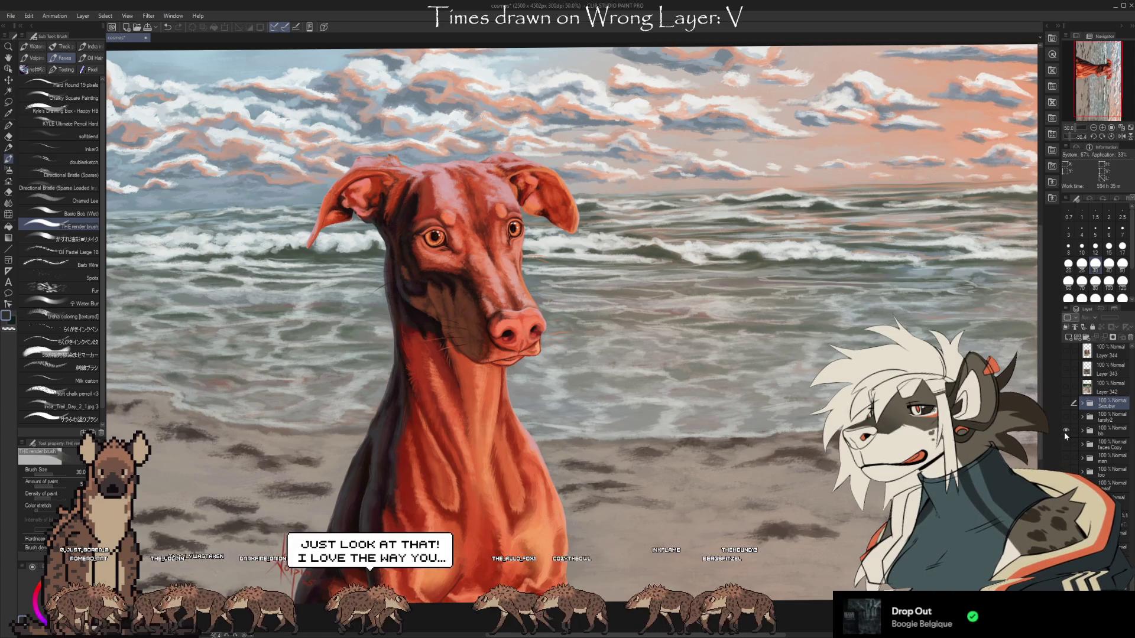
left_click(1065, 431)
left_click(1067, 458)
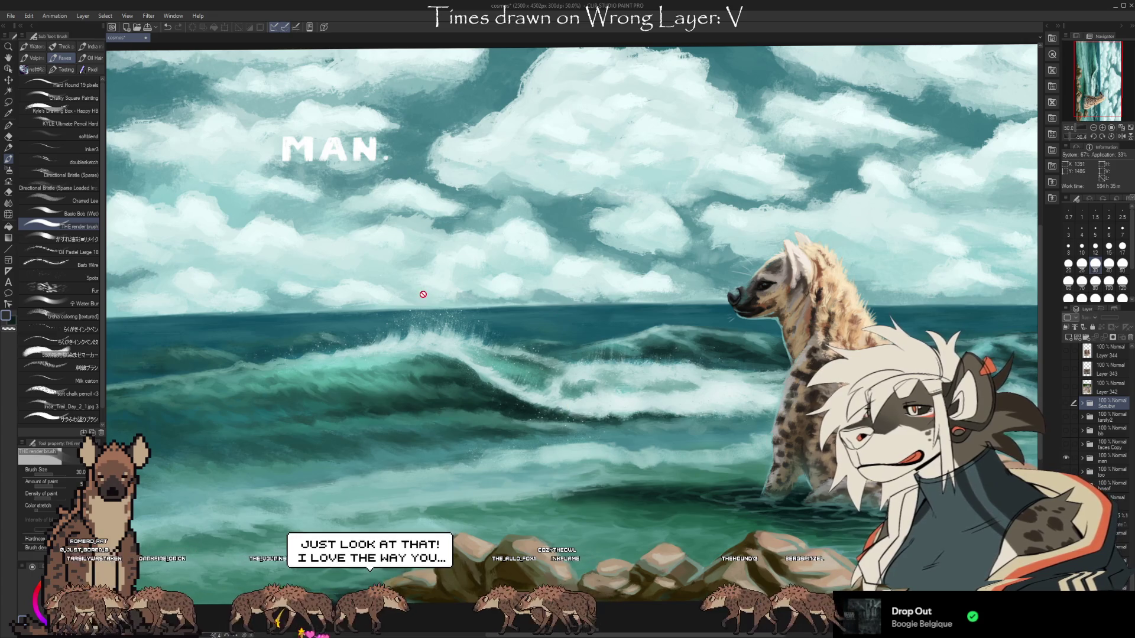
- Zoom in close on the hyena's fur, then fit the whole canvas to the window
scroll(266, 301, "down", 1)
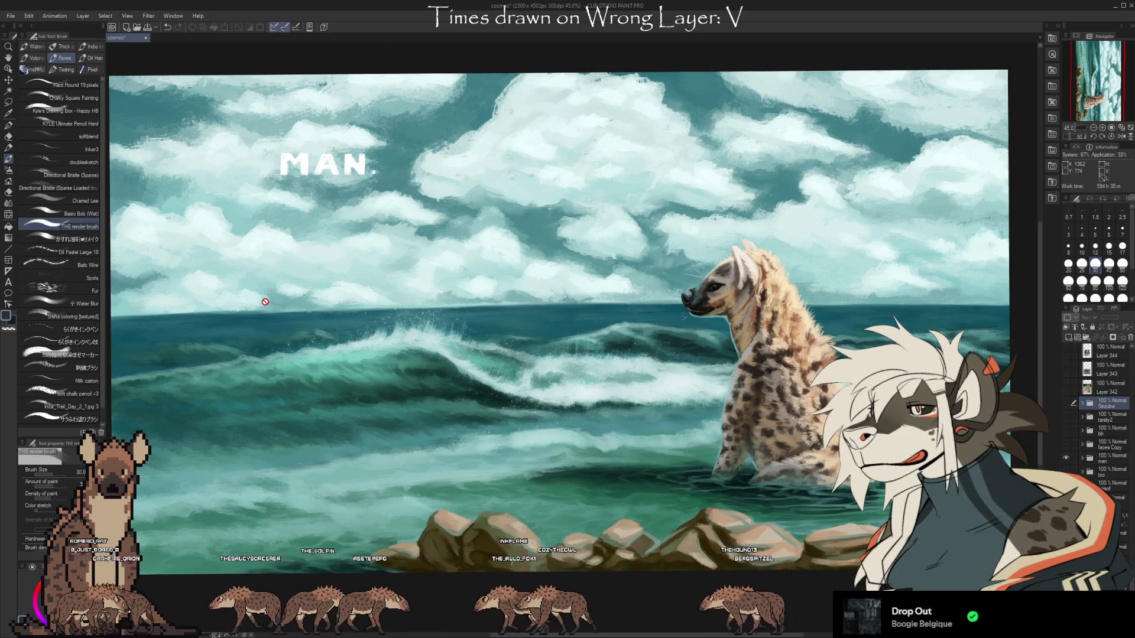
scroll(265, 302, "down", 1)
scroll(276, 194, "up", 3)
scroll(276, 186, "up", 3)
scroll(275, 175, "up", 7)
scroll(273, 165, "up", 1)
scroll(273, 165, "down", 14)
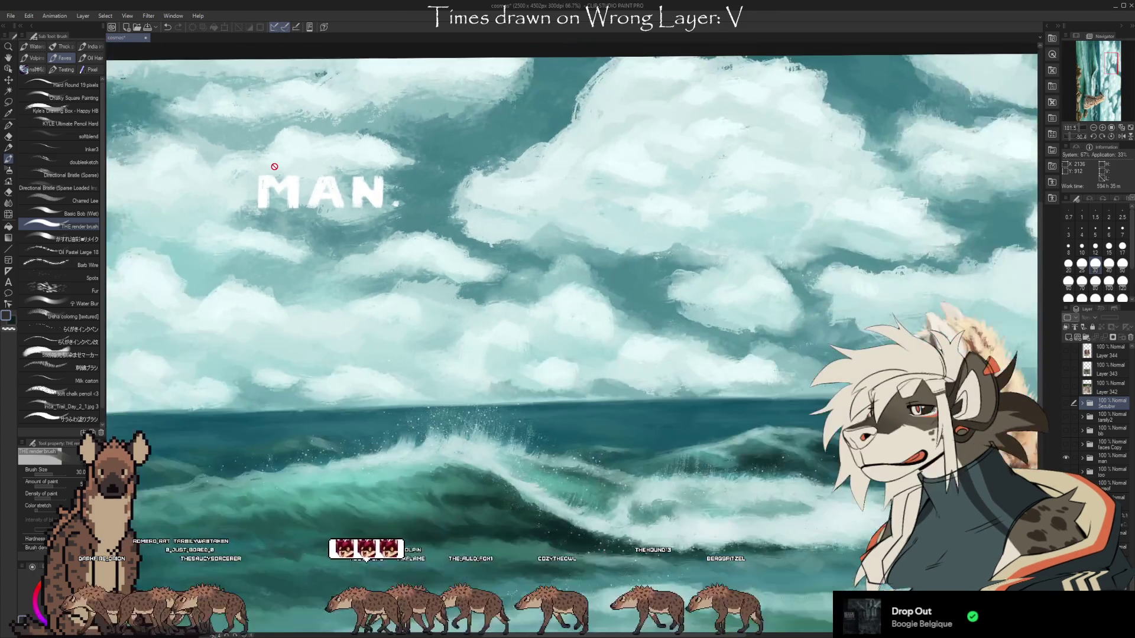
scroll(591, 283, "up", 1)
scroll(473, 248, "up", 4)
scroll(407, 230, "up", 2)
scroll(390, 225, "up", 2)
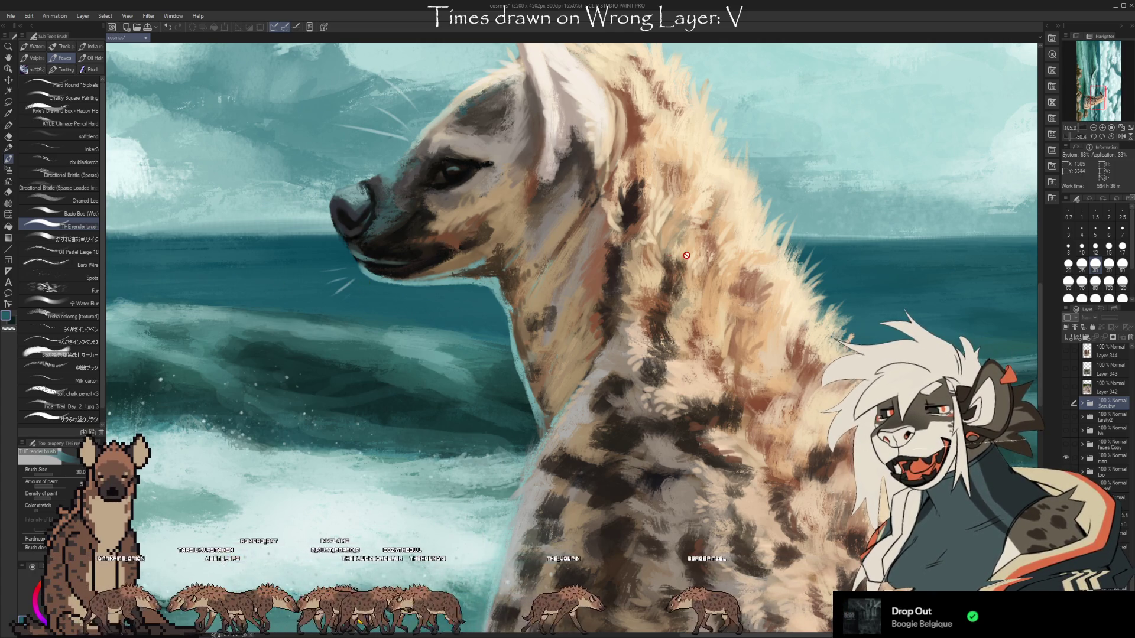
scroll(466, 342, "up", 2)
scroll(466, 341, "up", 2)
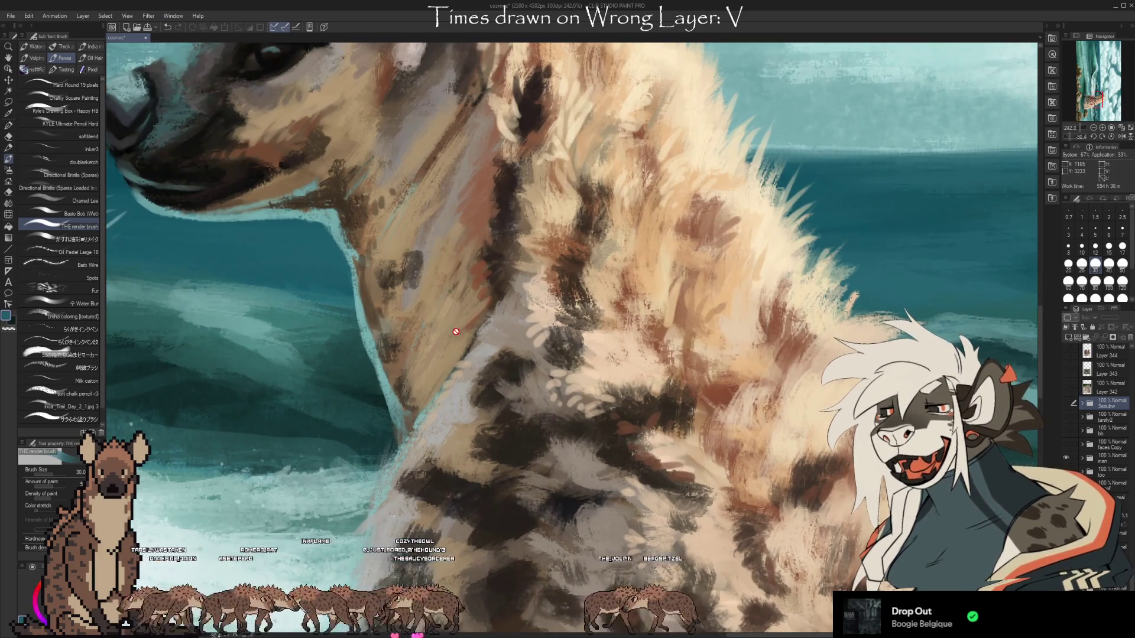
scroll(596, 342, "down", 2)
scroll(581, 421, "down", 1)
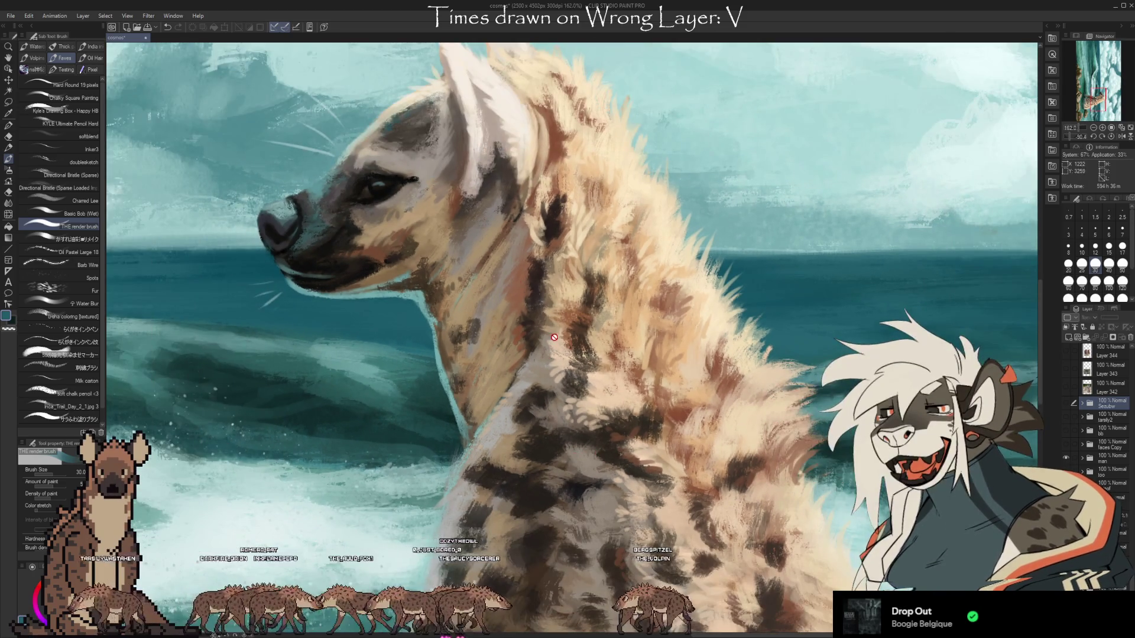
scroll(567, 349, "down", 2)
scroll(614, 384, "down", 2)
scroll(662, 419, "down", 1)
scroll(714, 457, "up", 1)
scroll(714, 457, "up", 2)
scroll(709, 467, "up", 2)
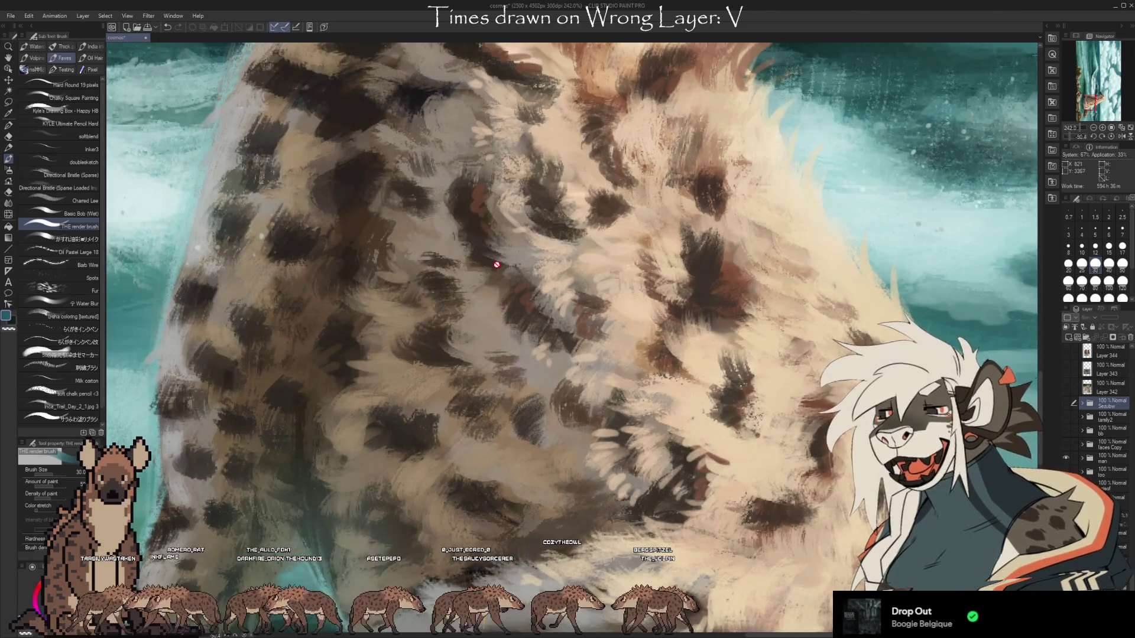
key("ctrl+0")
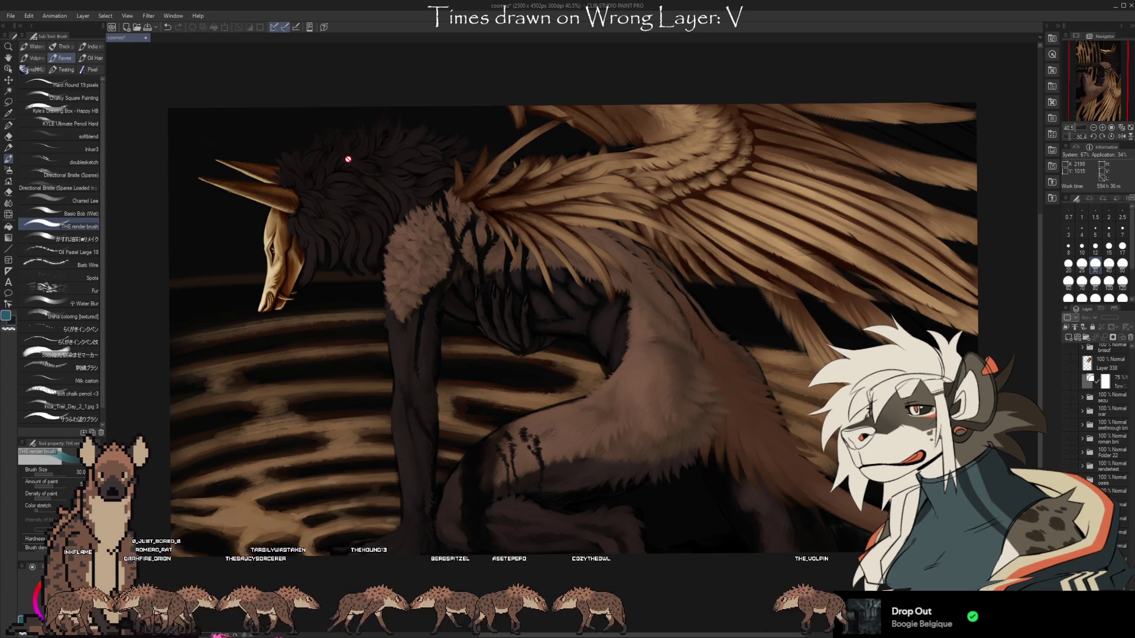
- Inspect the winged creature's head and wings, then hide its layer folder
scroll(287, 164, "up", 2)
scroll(220, 221, "up", 2)
scroll(225, 215, "up", 2)
scroll(253, 383, "up", 2)
scroll(254, 383, "up", 2)
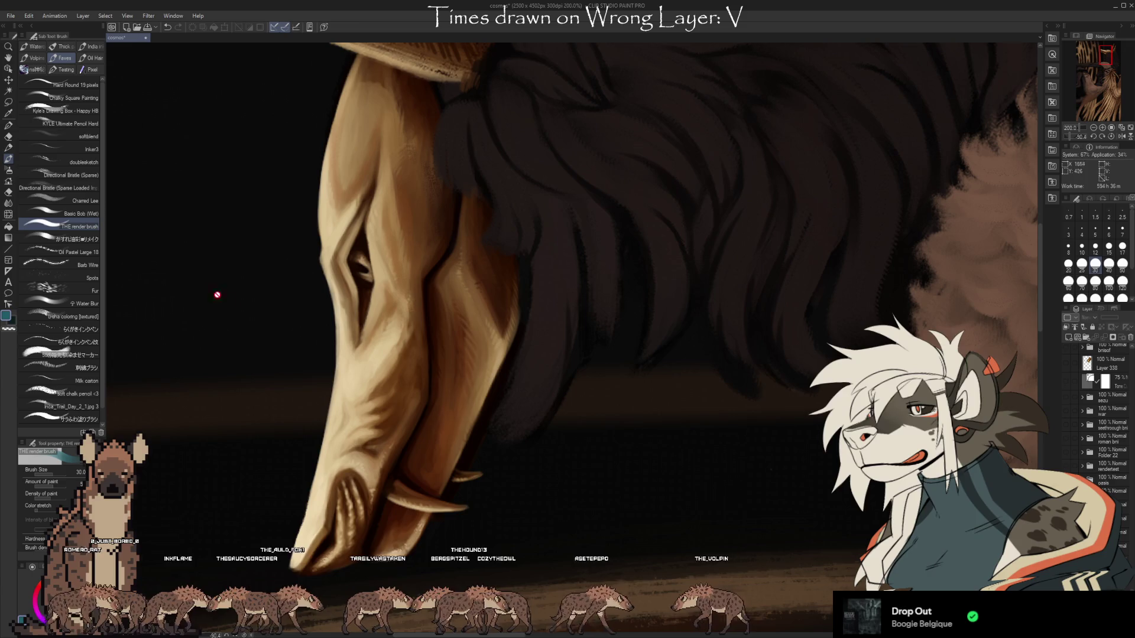
scroll(167, 343, "down", 2)
scroll(167, 358, "down", 1)
scroll(167, 358, "down", 1)
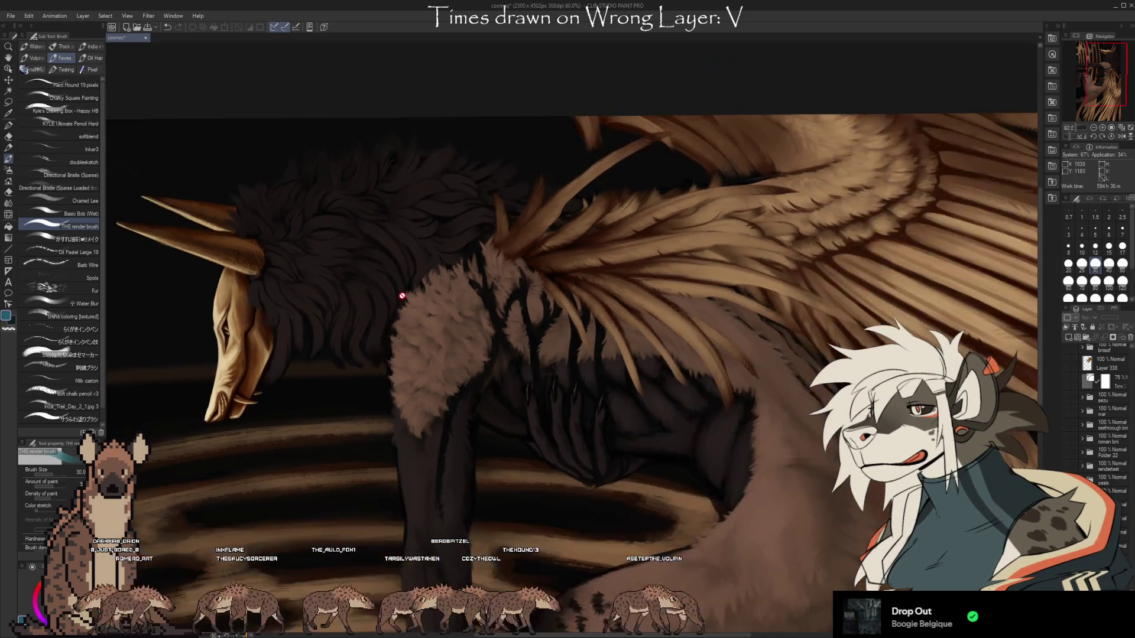
scroll(408, 215, "down", 1)
scroll(425, 221, "down", 1)
scroll(439, 237, "down", 1)
scroll(402, 232, "down", 1)
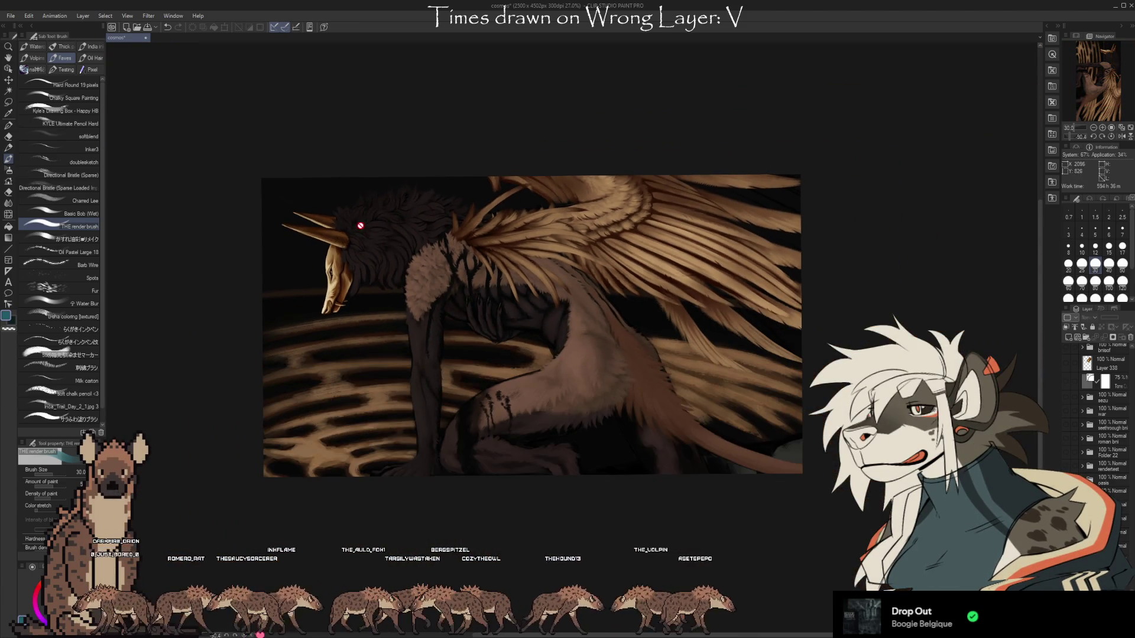
scroll(626, 364, "up", 1)
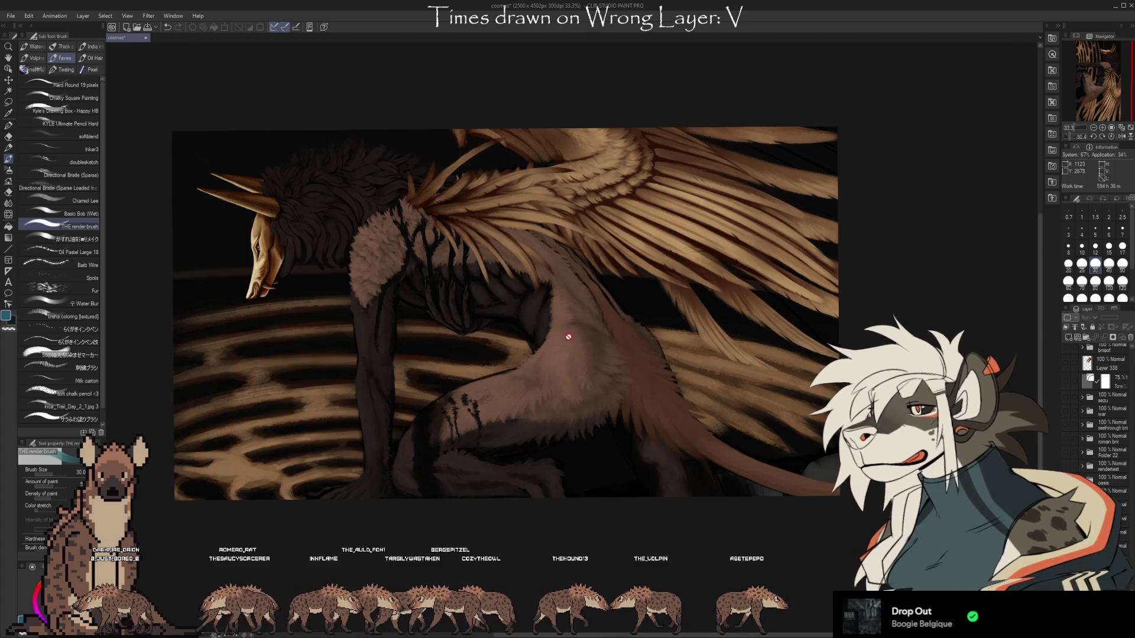
scroll(569, 383, "up", 2)
scroll(569, 383, "up", 2)
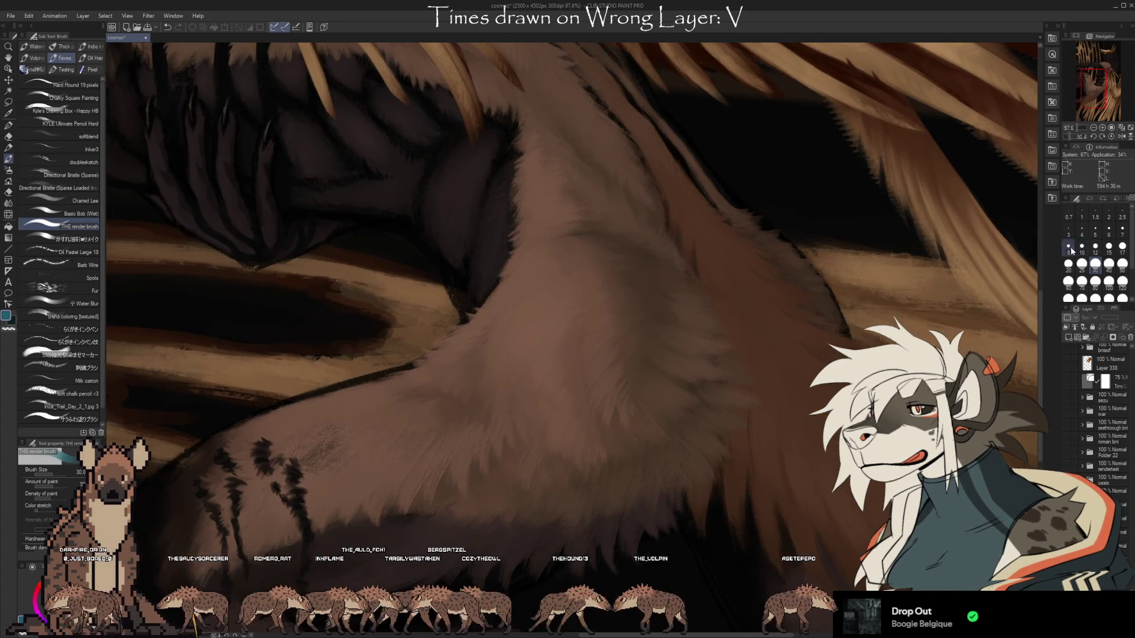
left_click_drag(1040, 323, 1036, 267)
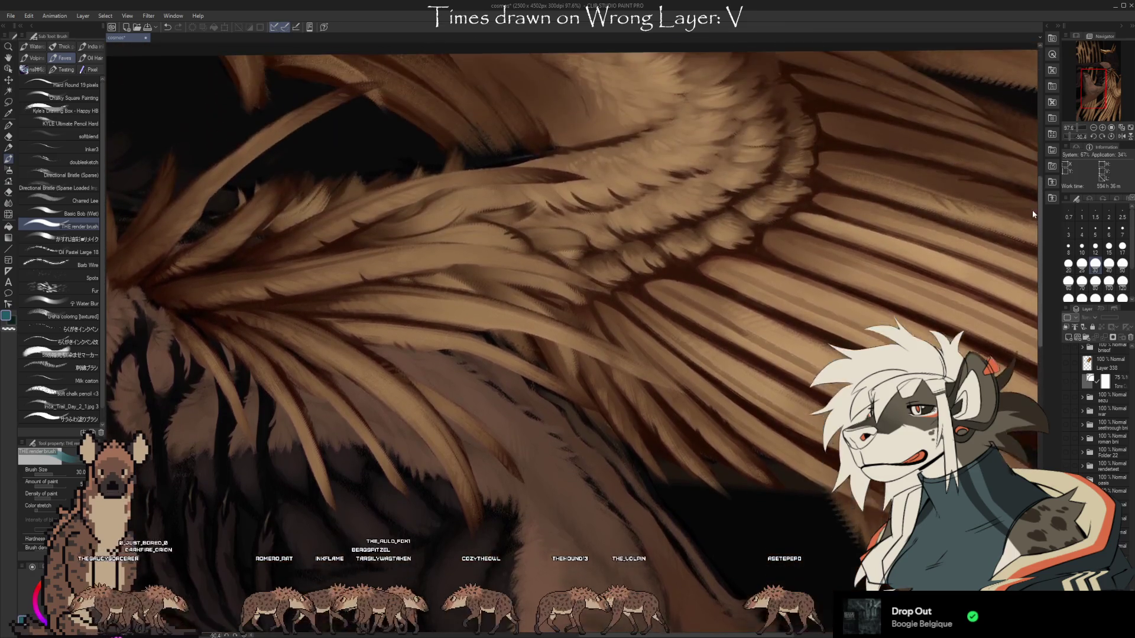
left_click_drag(1037, 267, 1030, 200)
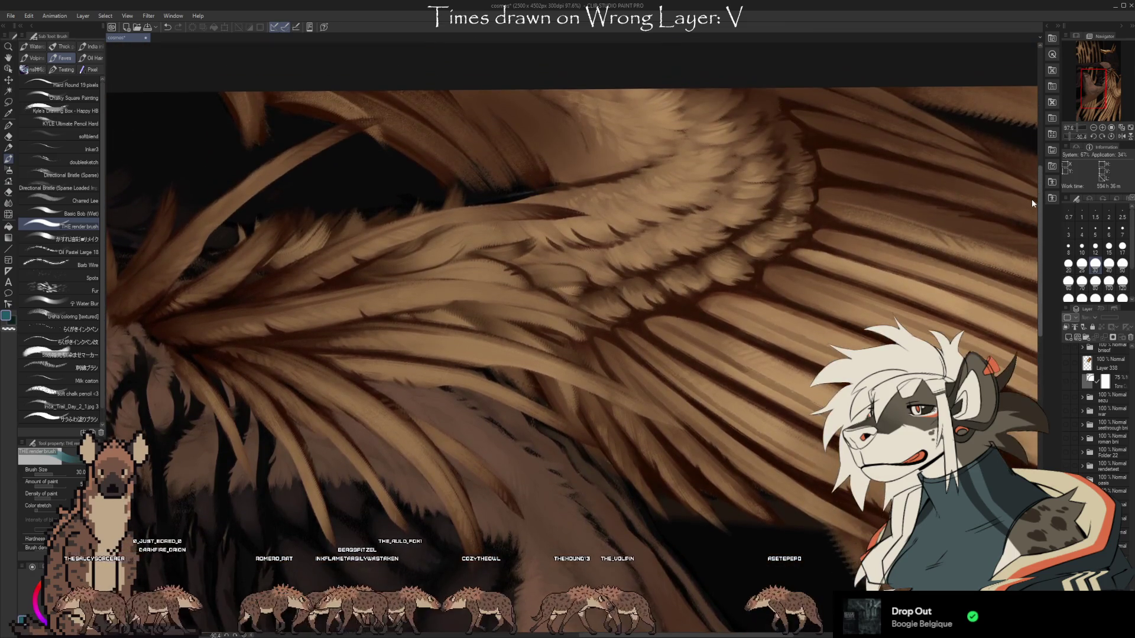
scroll(849, 217, "down", 4)
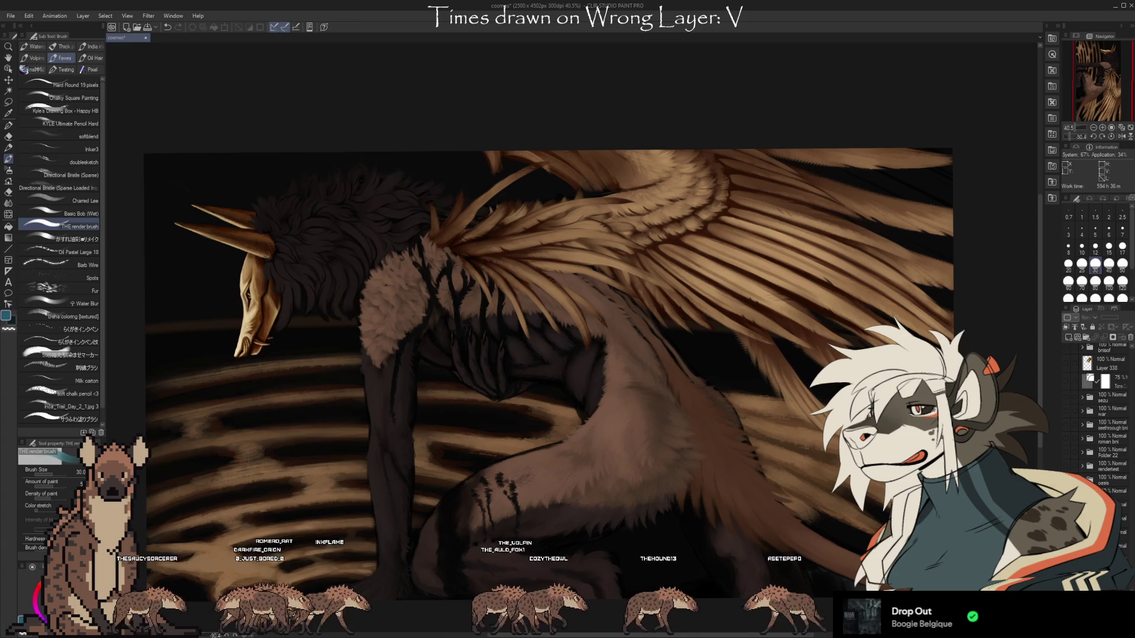
left_click(1067, 424)
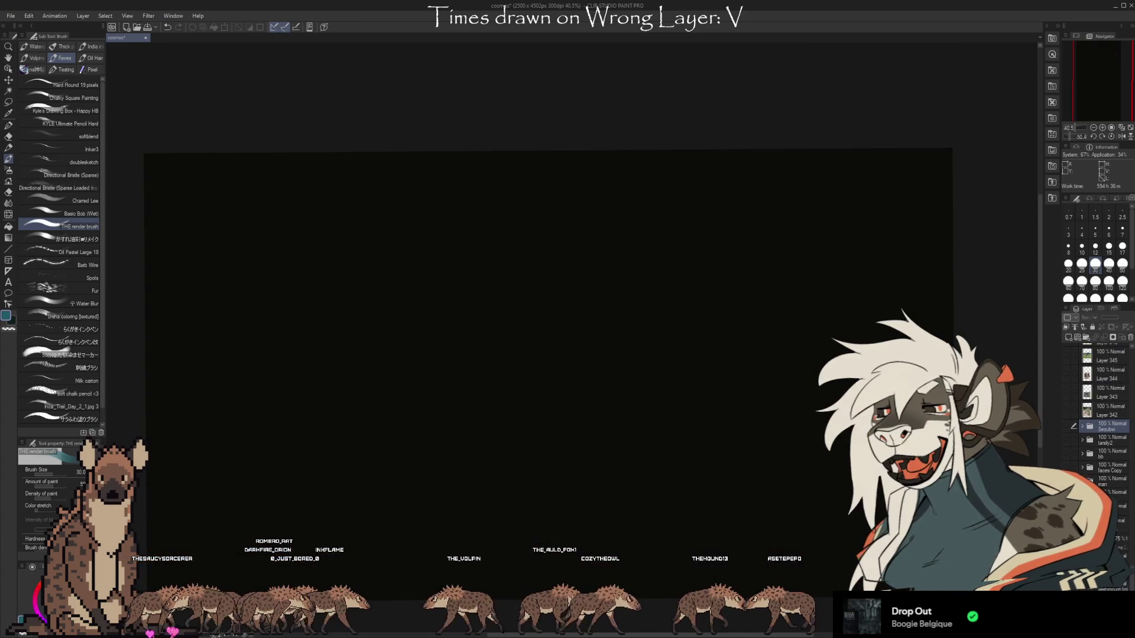
- Make the Sezubw folder with the masked antlered figure visible again
left_click(1065, 426)
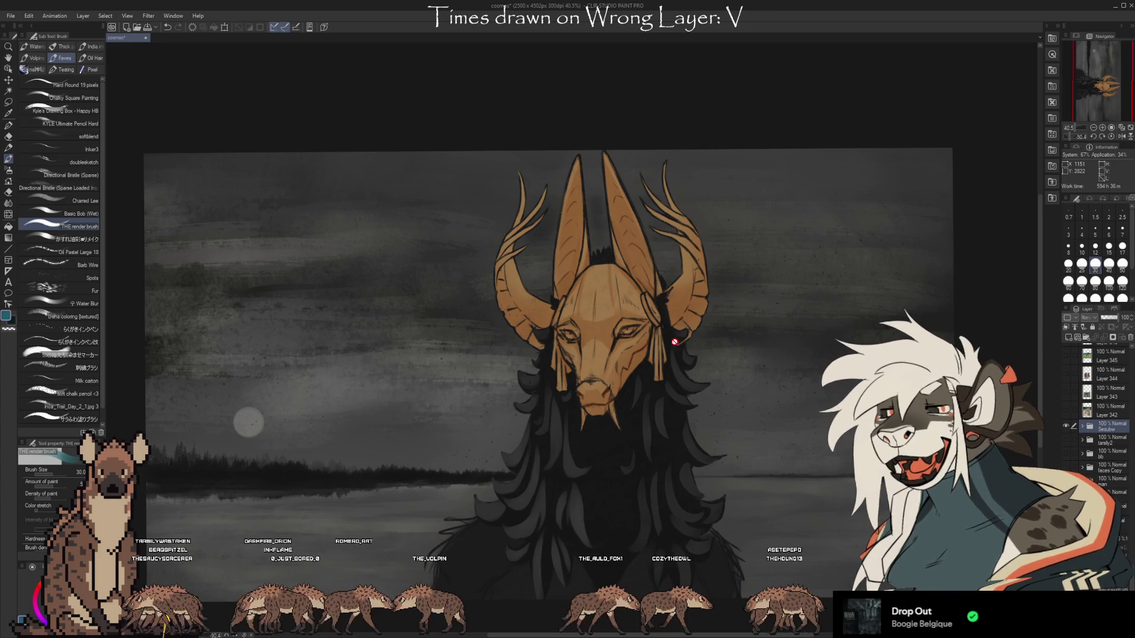
scroll(319, 243, "down", 1)
scroll(706, 424, "up", 1)
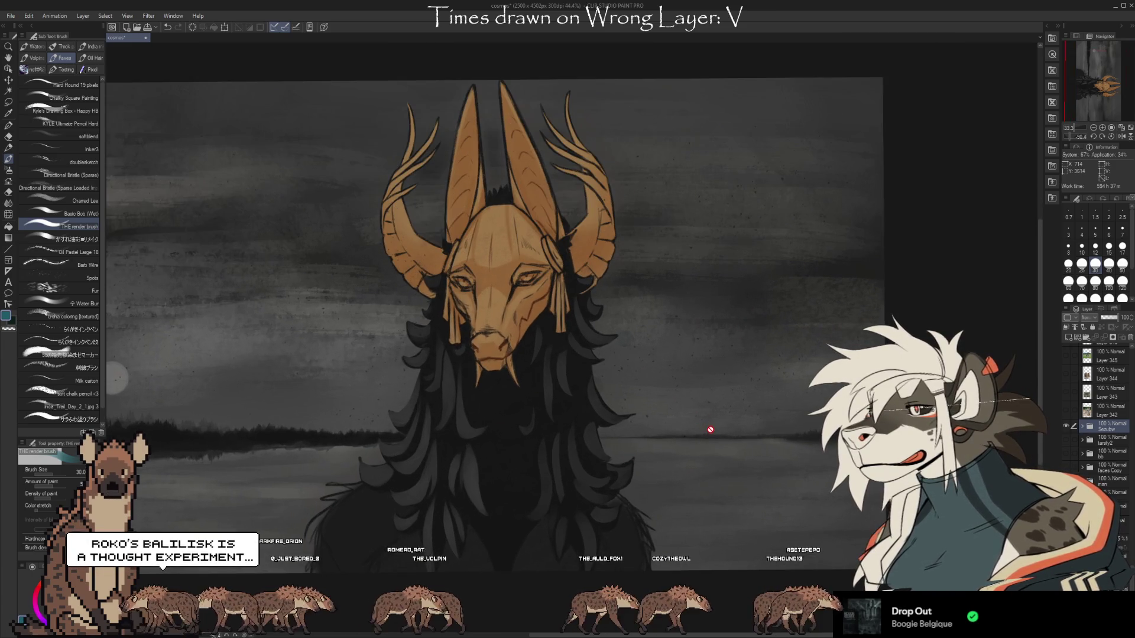
scroll(792, 335, "down", 1)
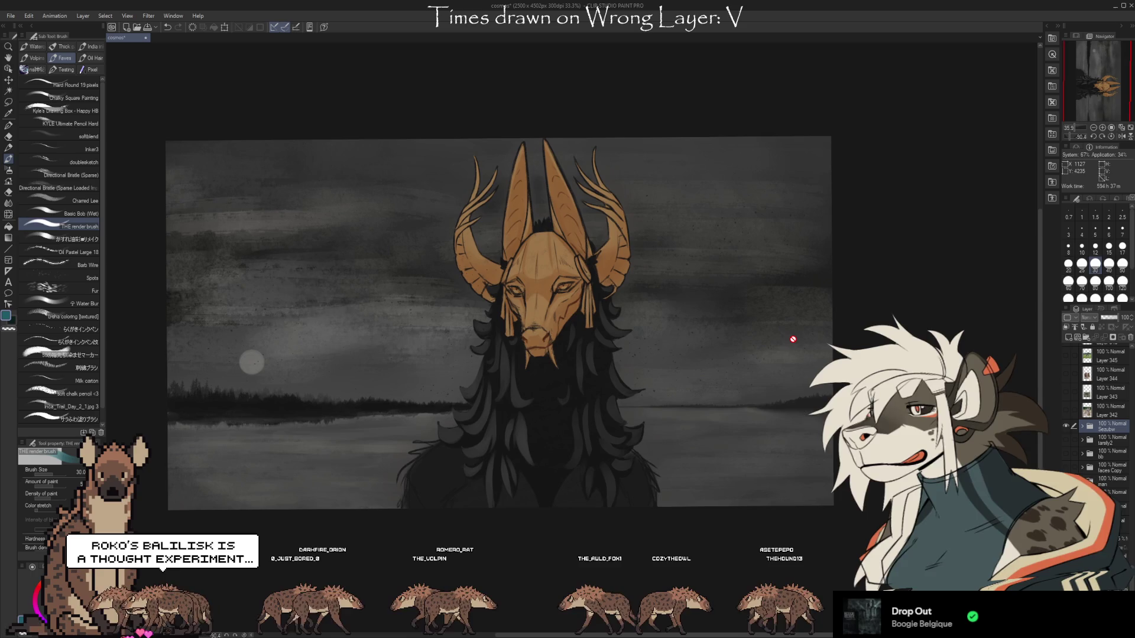
scroll(380, 325, "up", 1)
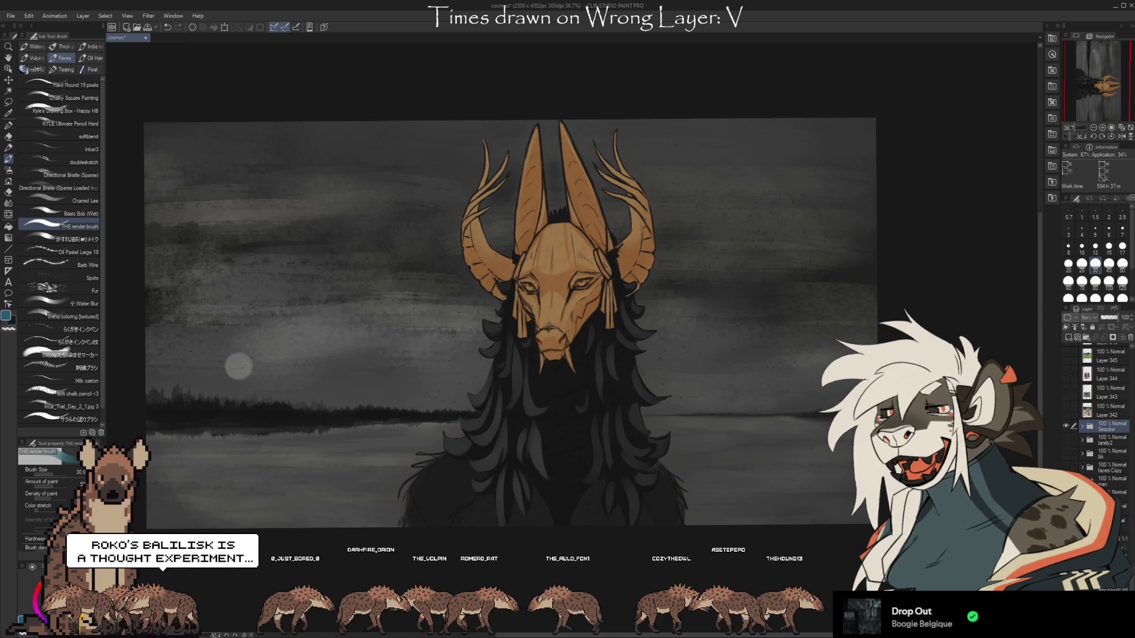
scroll(1099, 413, "down", 5)
- Hide the dark textured sky and moon layer, leaving a lighter grey sky
left_click(1066, 381)
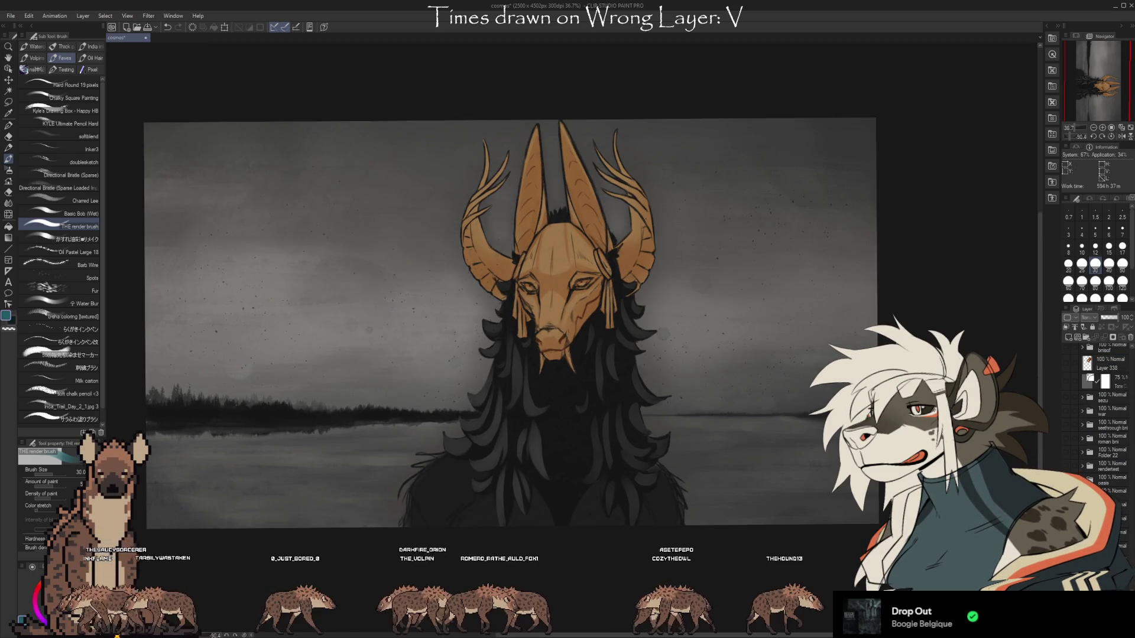
left_click(1067, 381)
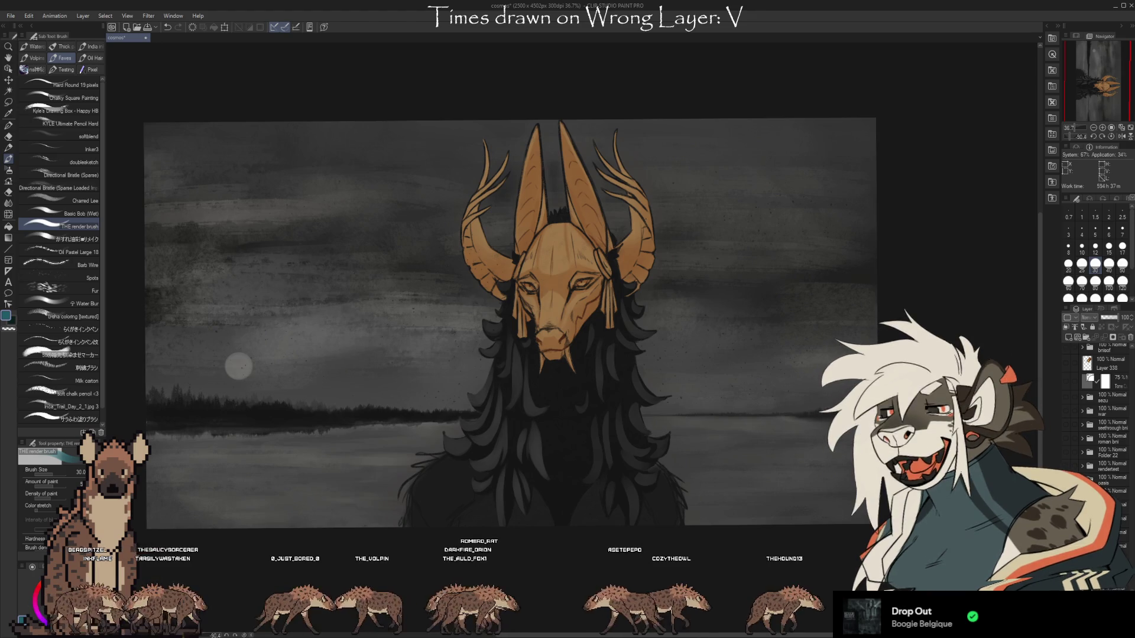
left_click(1067, 381)
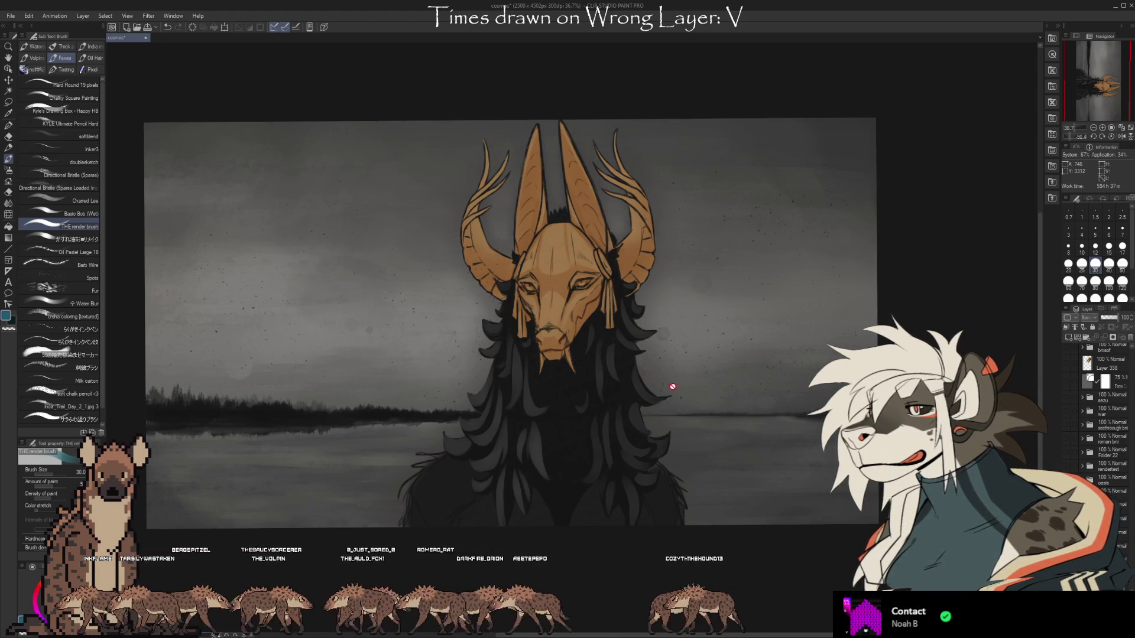
scroll(588, 304, "up", 3)
scroll(496, 216, "up", 2)
scroll(496, 217, "up", 2)
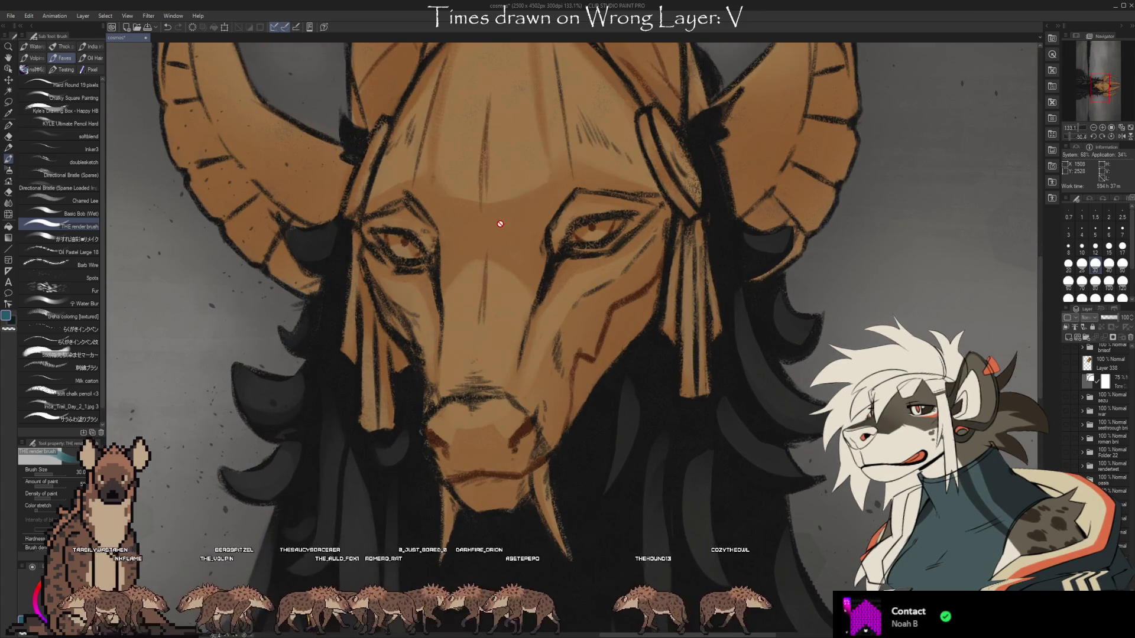
scroll(496, 220, "down", 1)
scroll(496, 221, "down", 3)
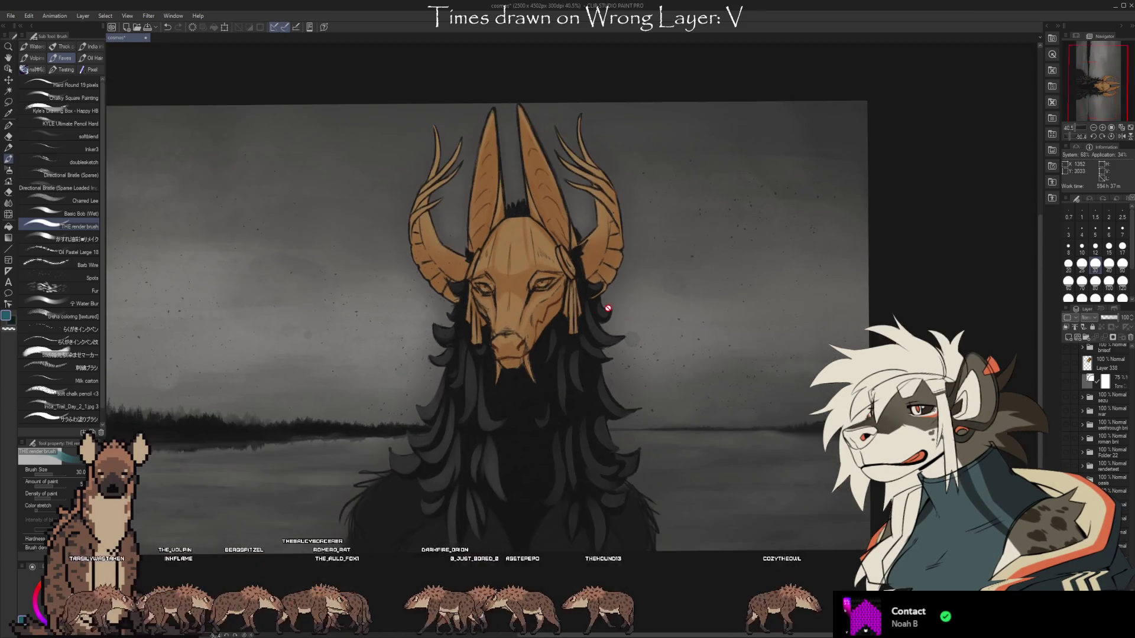
scroll(711, 319, "down", 1)
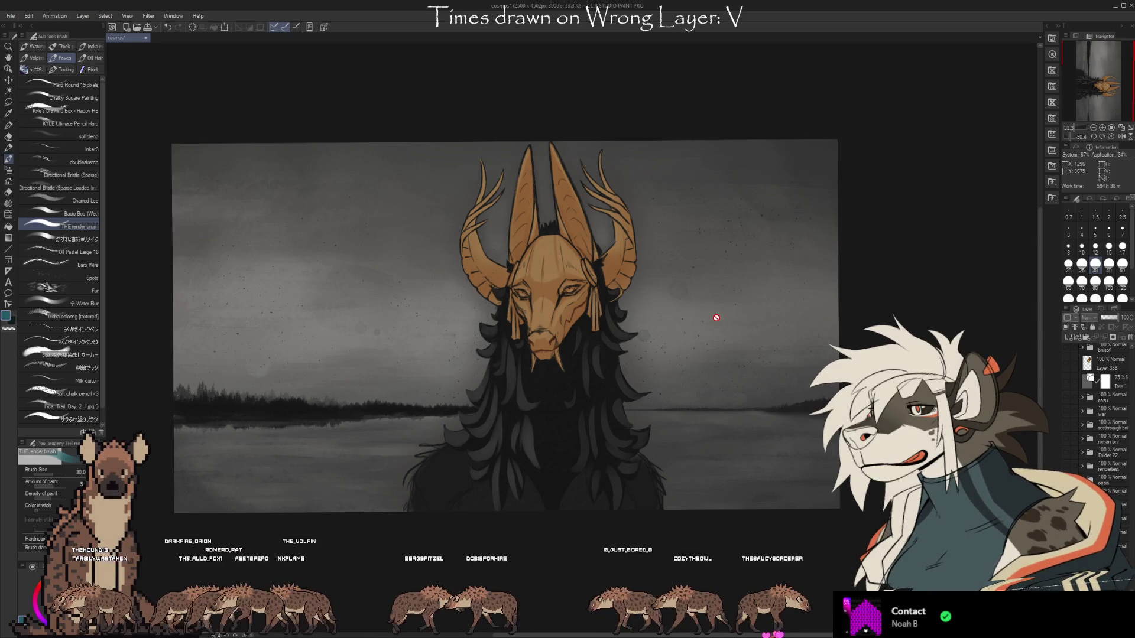
scroll(638, 473, "up", 1)
scroll(641, 496, "up", 2)
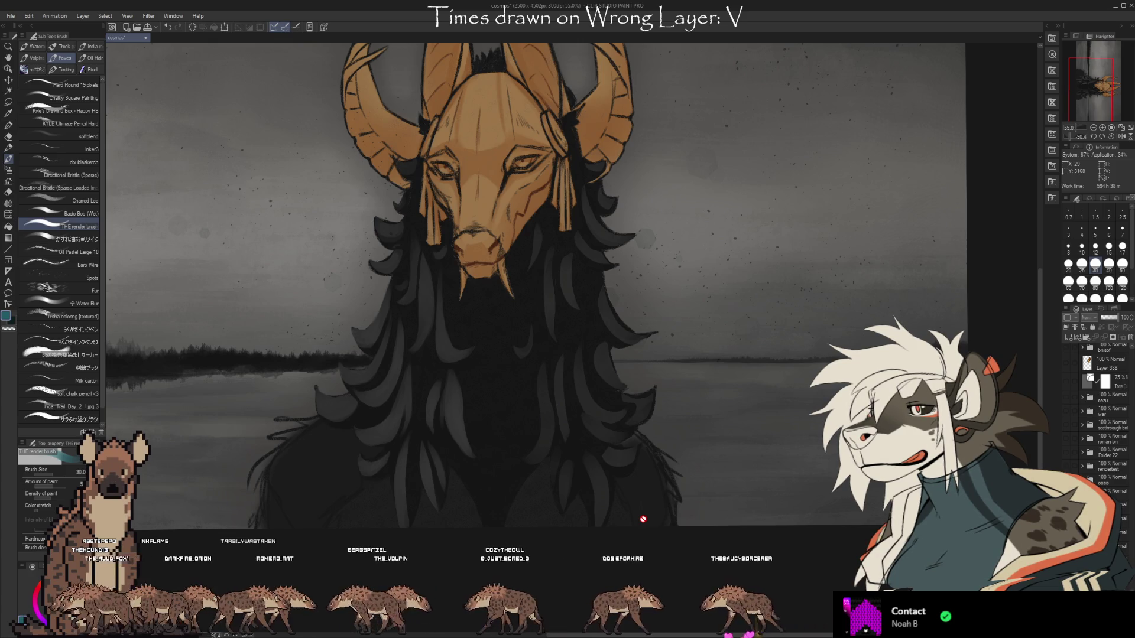
left_click_drag(745, 574, 794, 571)
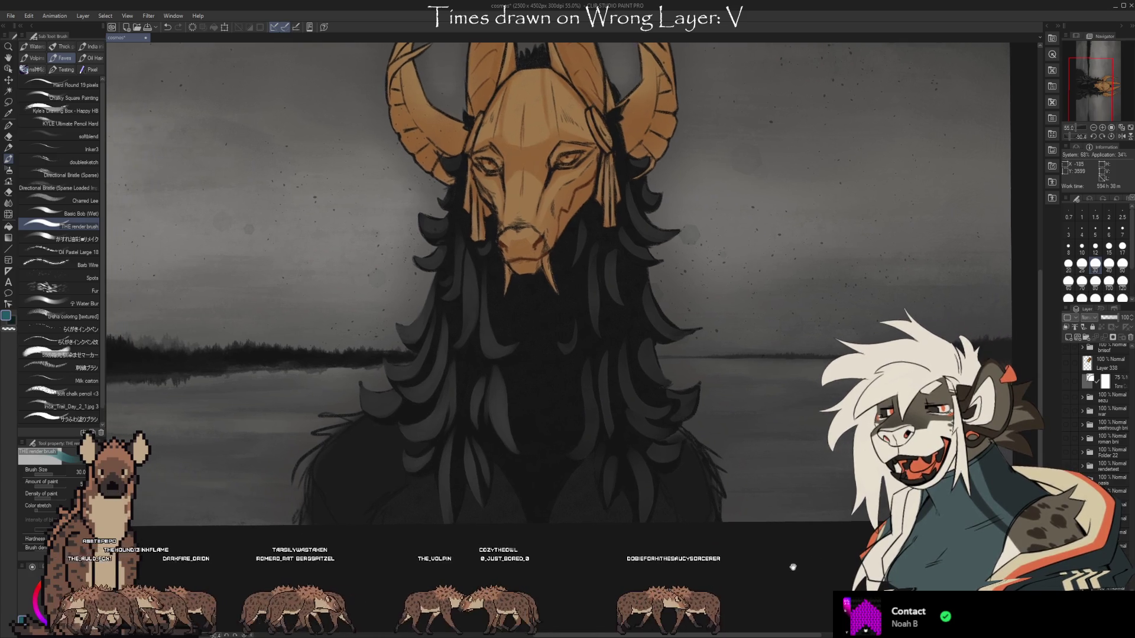
- Activate the 70% opacity layer below Layer 449 and eyedrop the dark hair tone
scroll(795, 571, "down", 1)
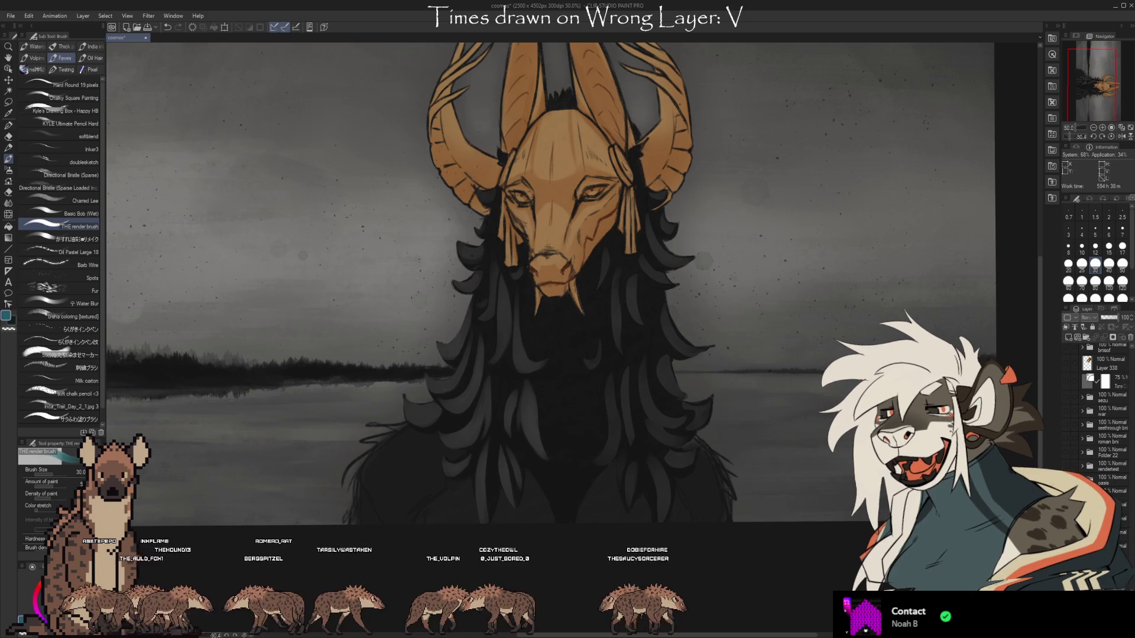
scroll(1099, 413, "up", 5)
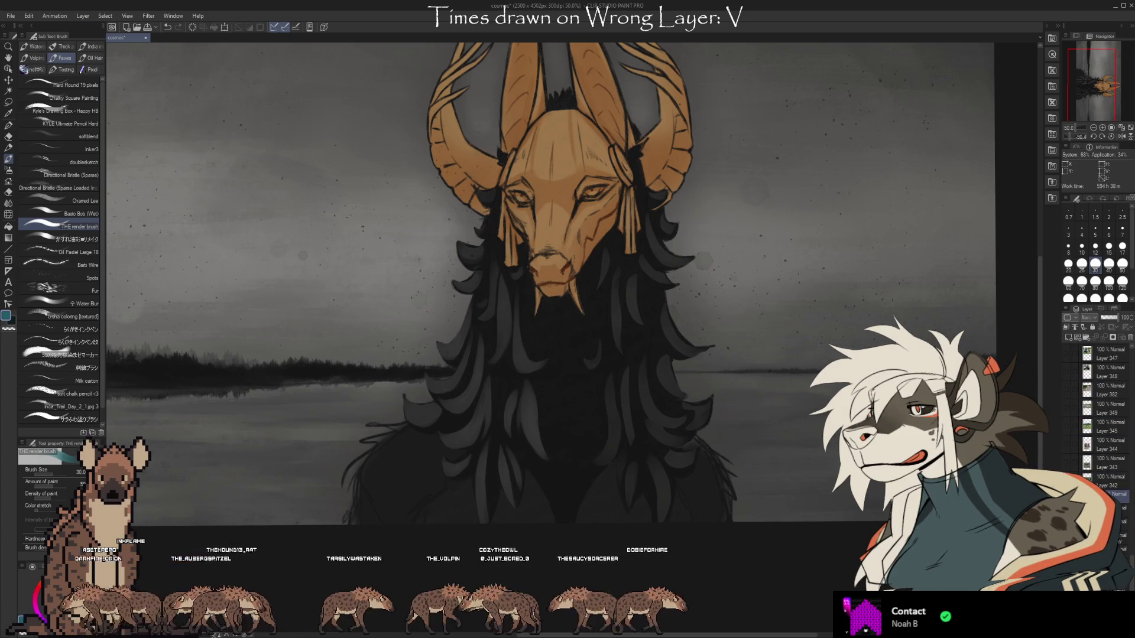
scroll(1105, 413, "down", 3)
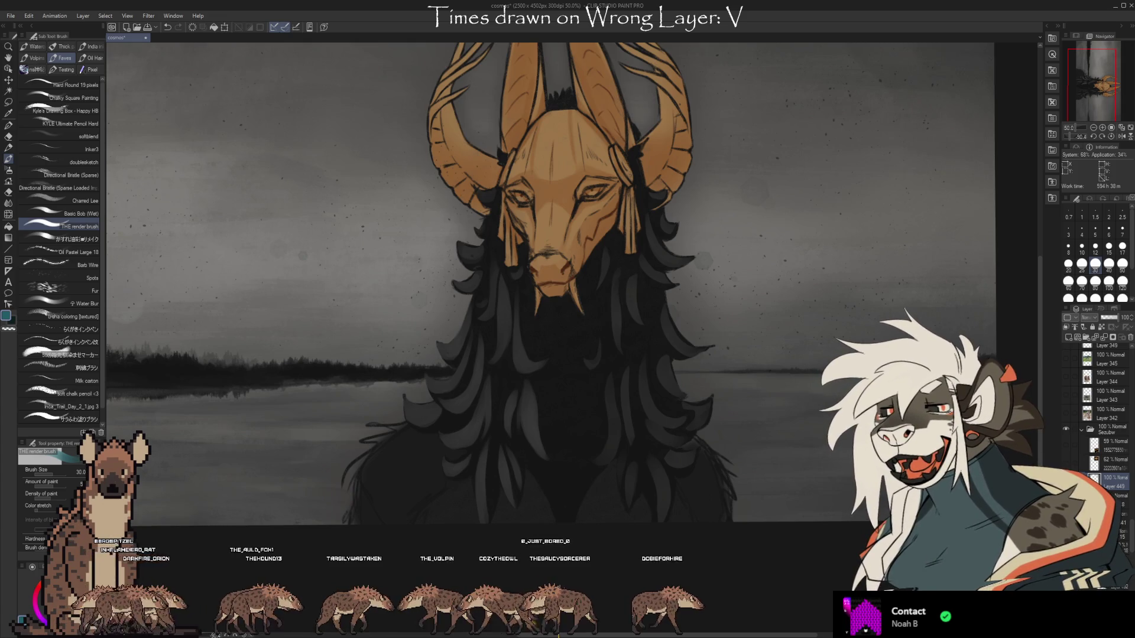
scroll(1099, 414, "down", 1)
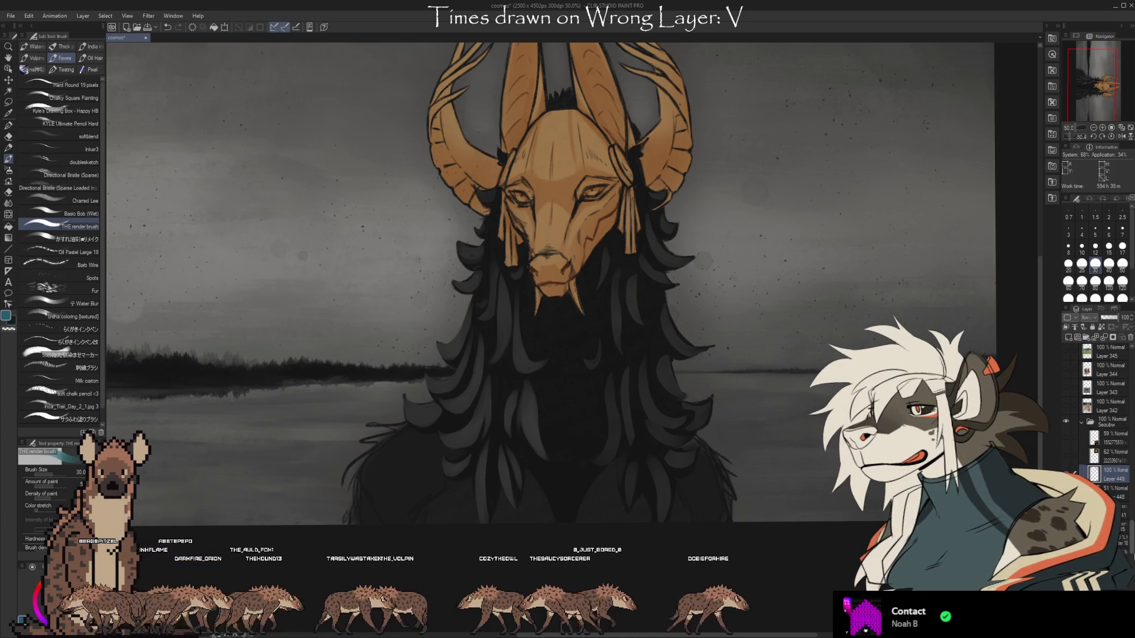
scroll(1128, 542, "down", 1)
scroll(1127, 541, "down", 1)
scroll(1127, 542, "down", 2)
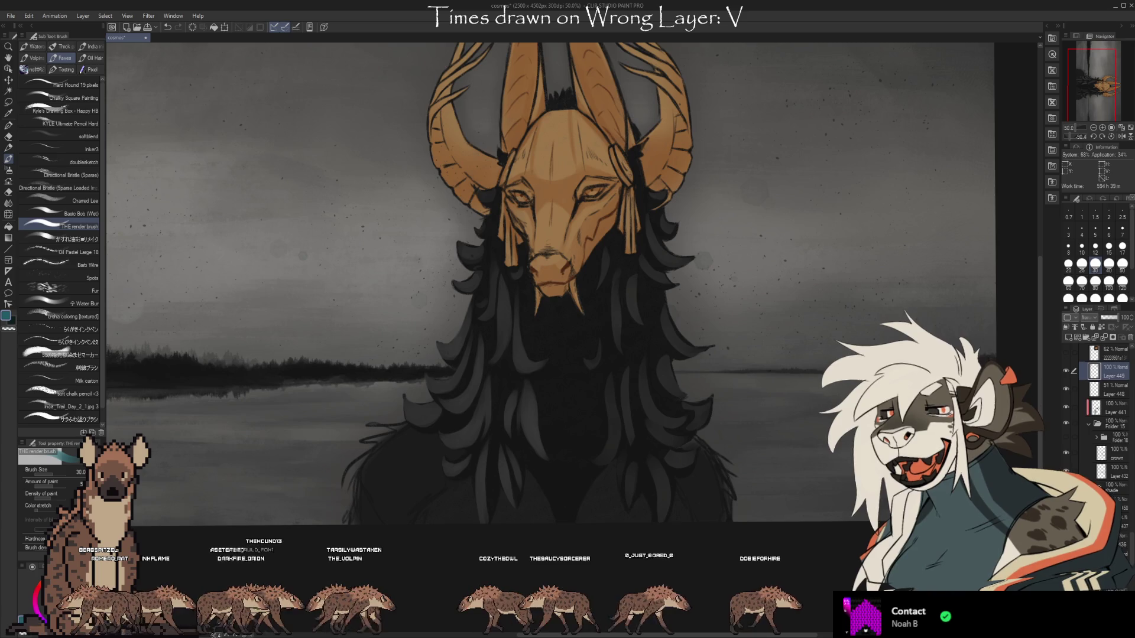
left_click(1119, 503)
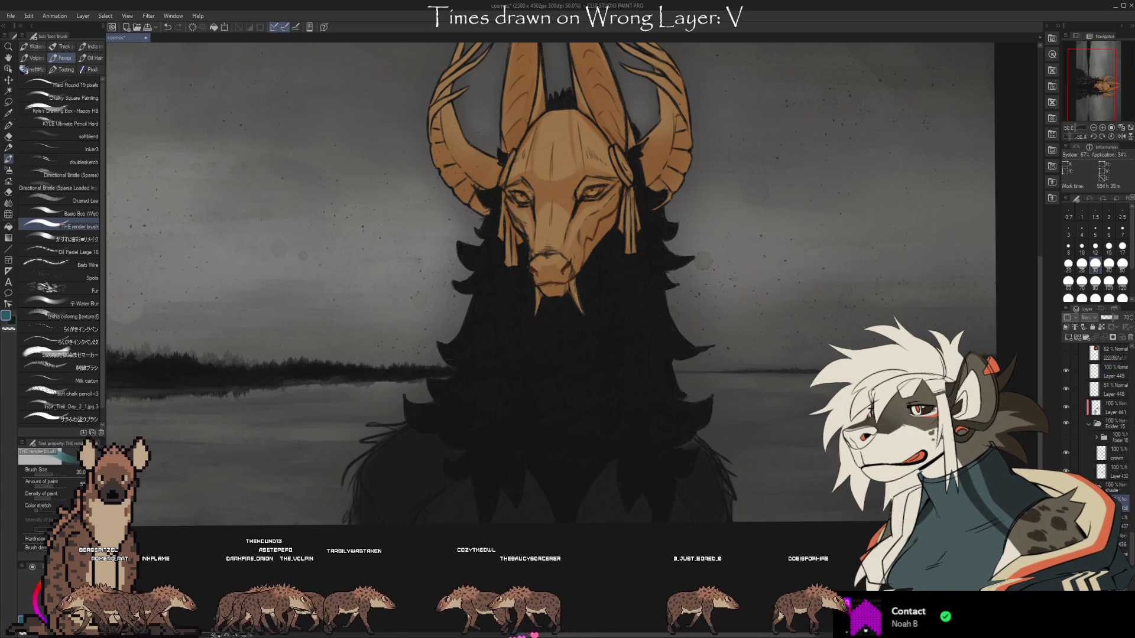
key("i")
left_click(537, 409)
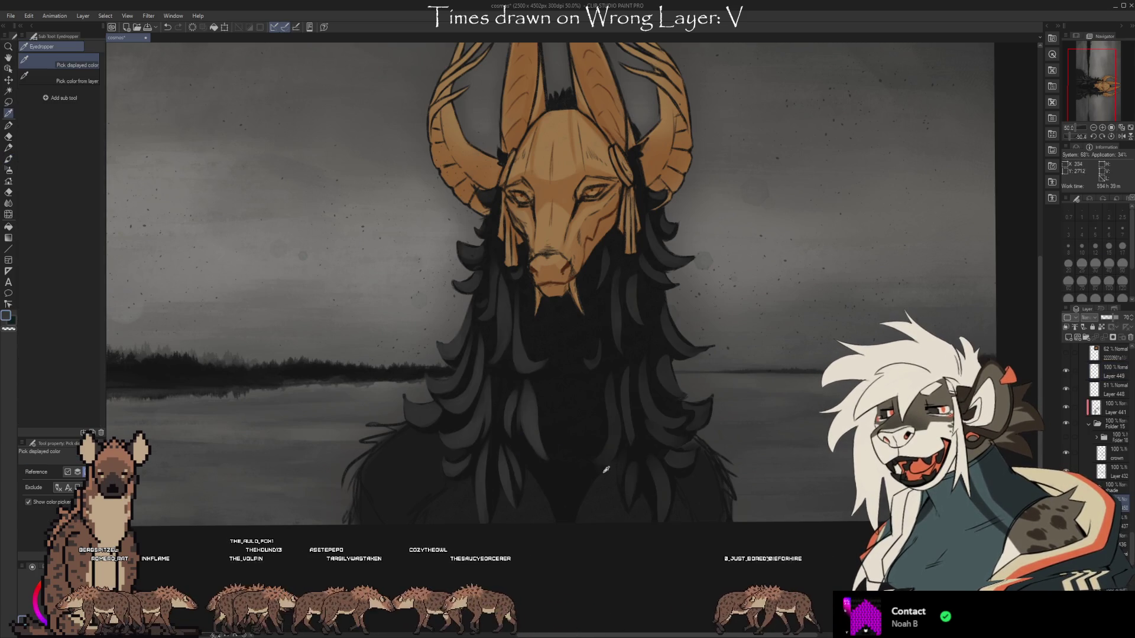
- Paint grey hair locks, cleaning edges with the Kneaded eraser, then drag opacity toward 100
key("b")
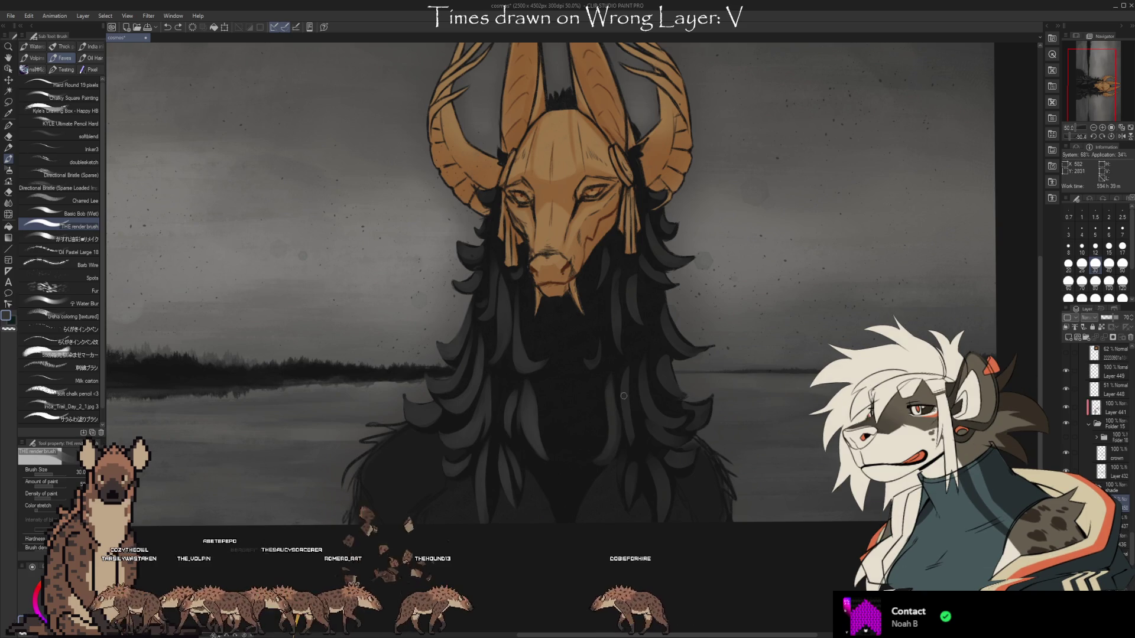
key("e")
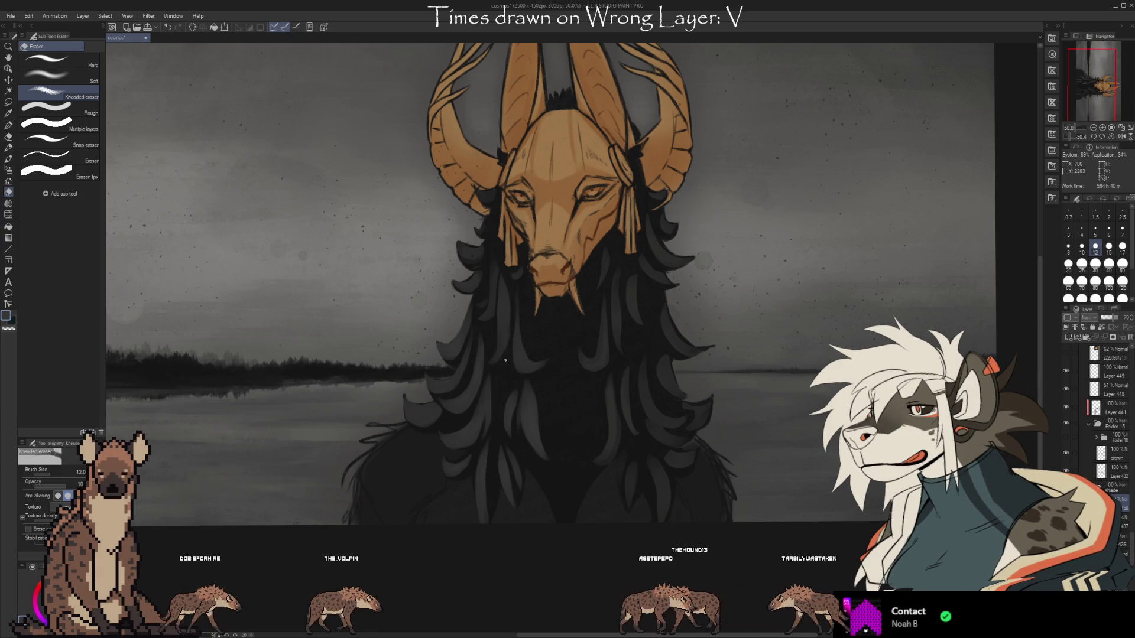
key("b")
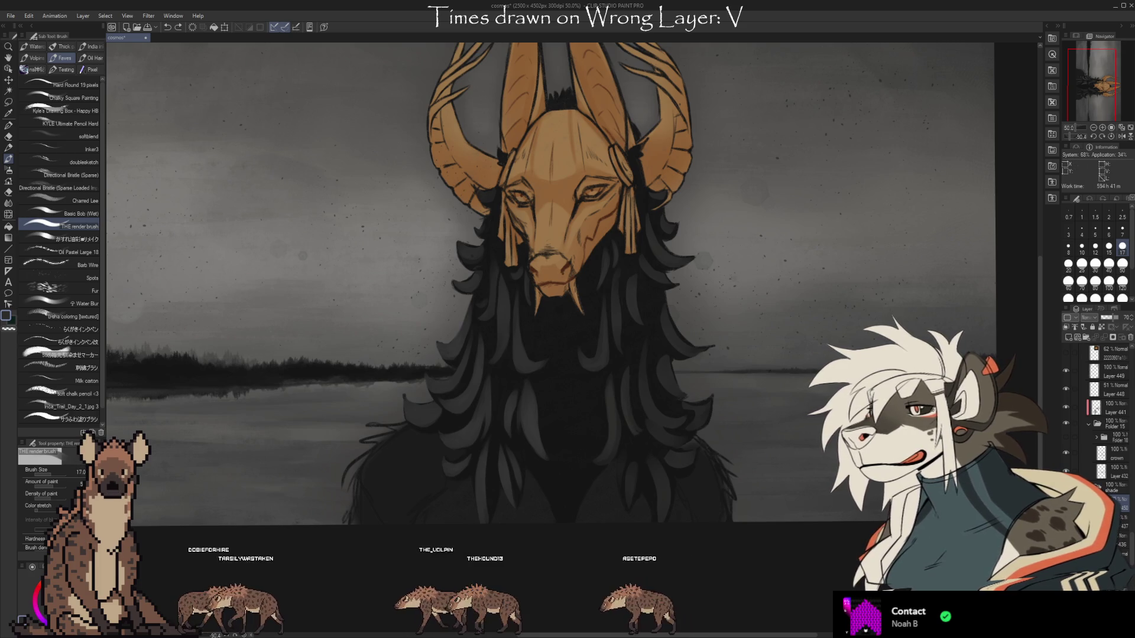
left_click_drag(1100, 322, 1129, 335)
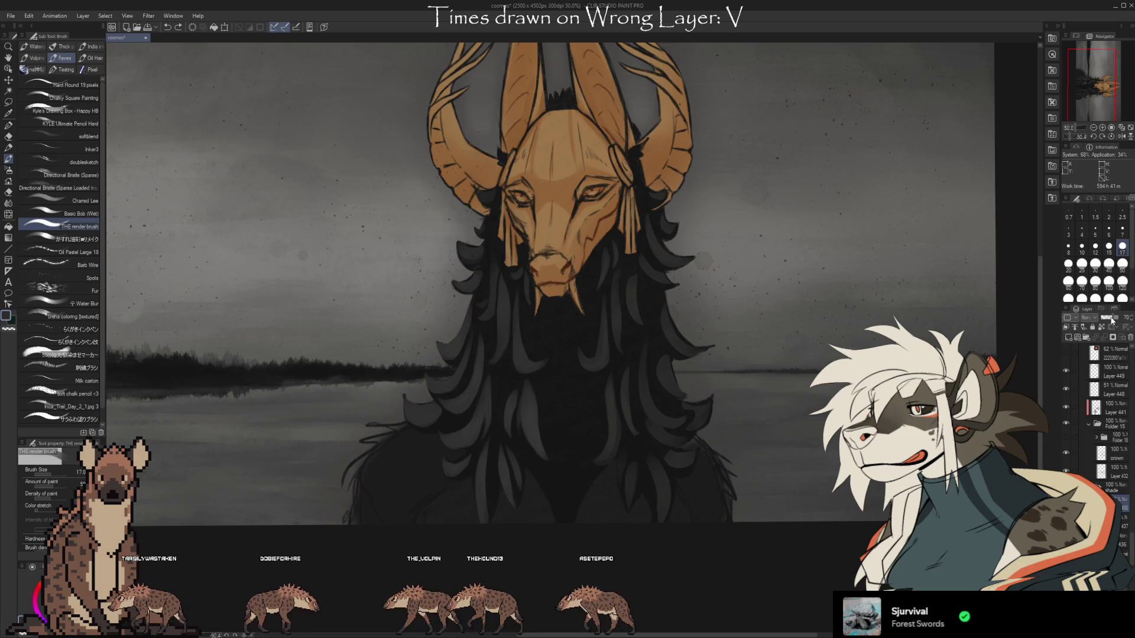
- Set the layer to 100 opacity and refine the grey hair locks with brush and Kneaded eraser
left_click(1114, 318)
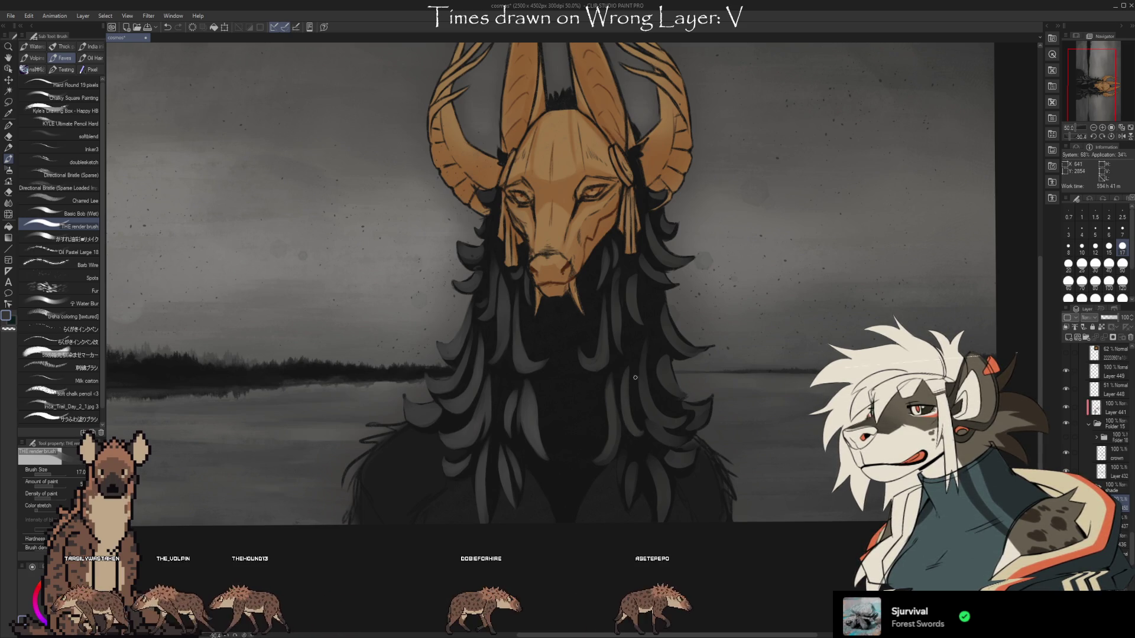
key("e")
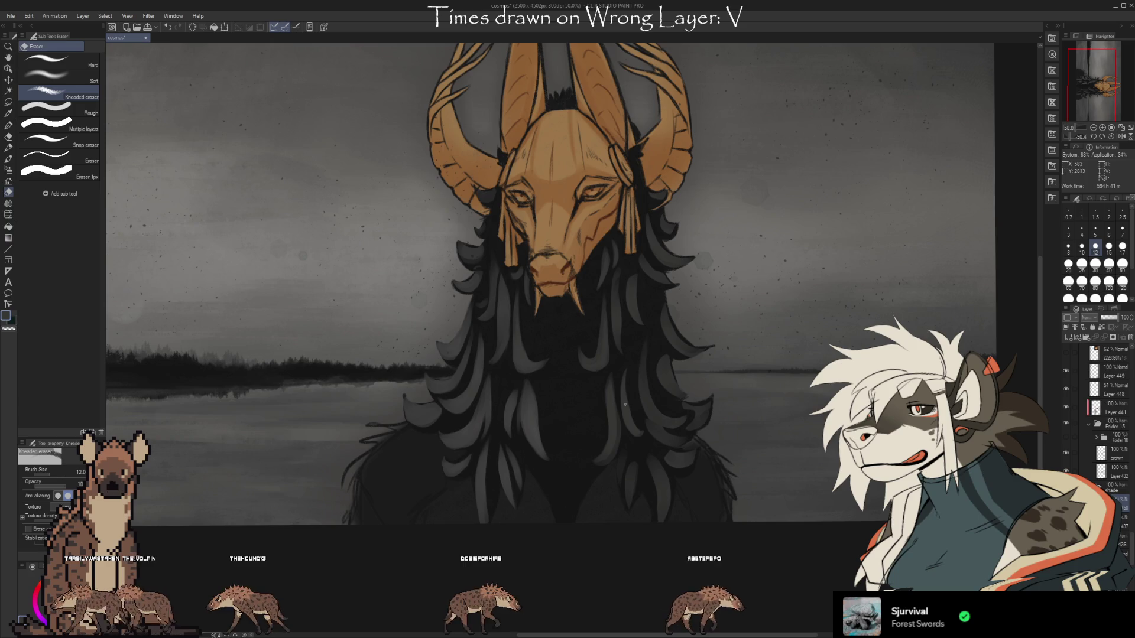
key("b")
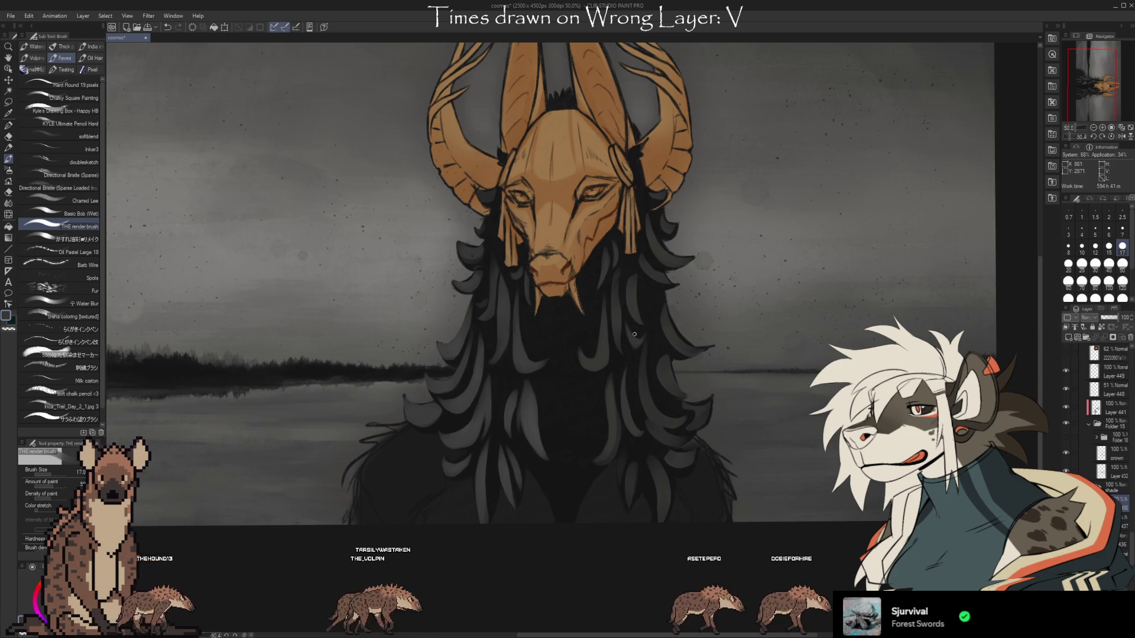
key("e")
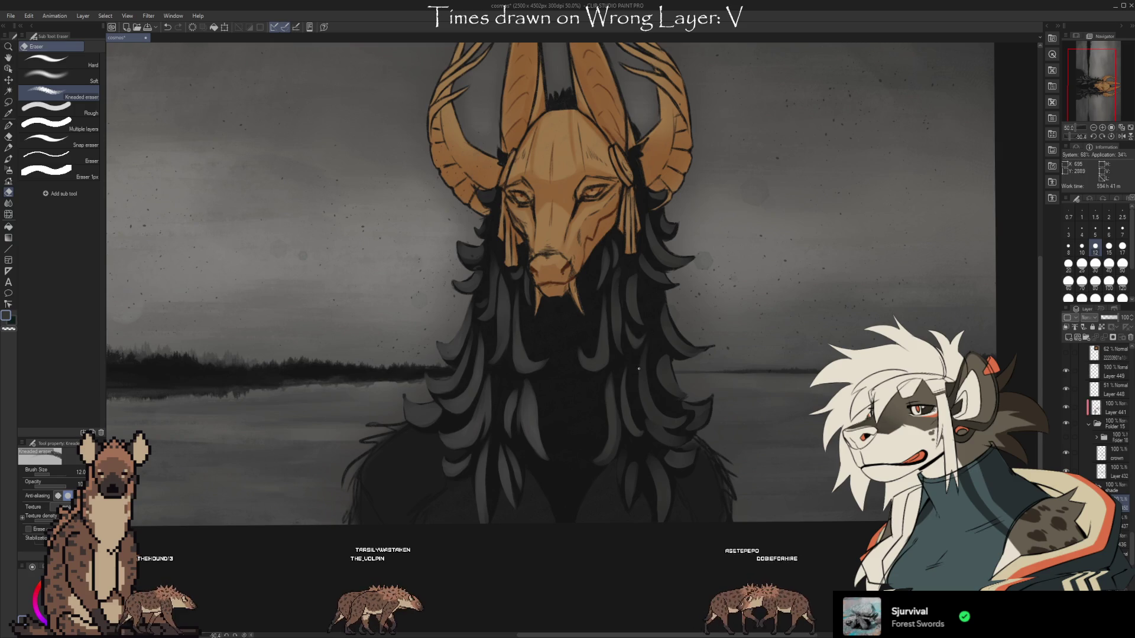
key("b")
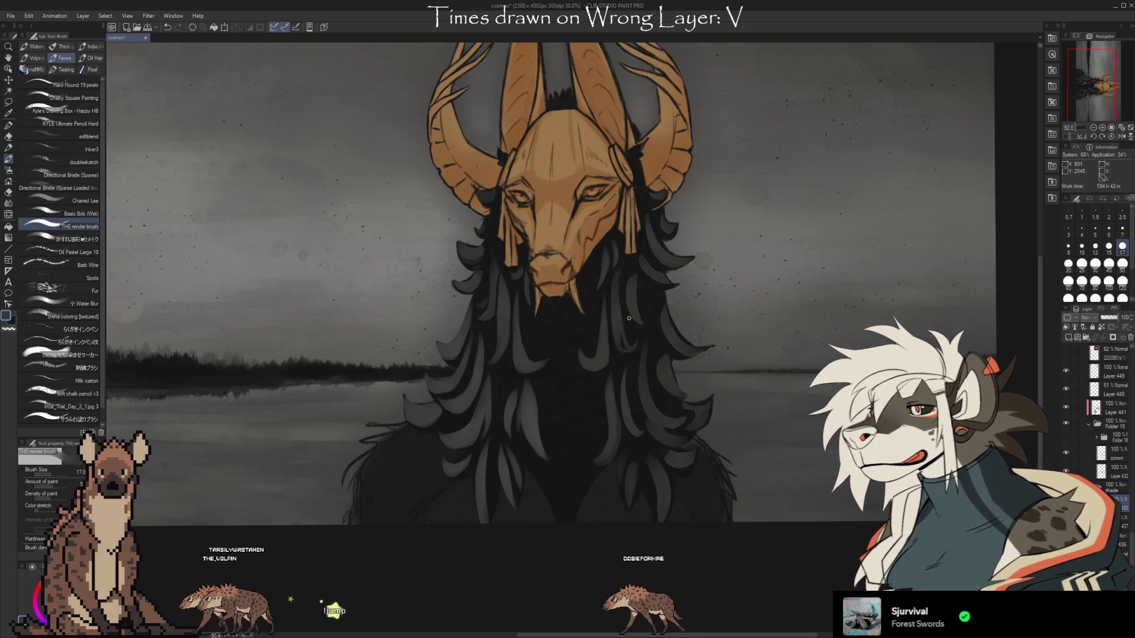
- Paint grey strands across the lower hair and trim lock edges, alternating render brush and Kneaded eraser
key("e")
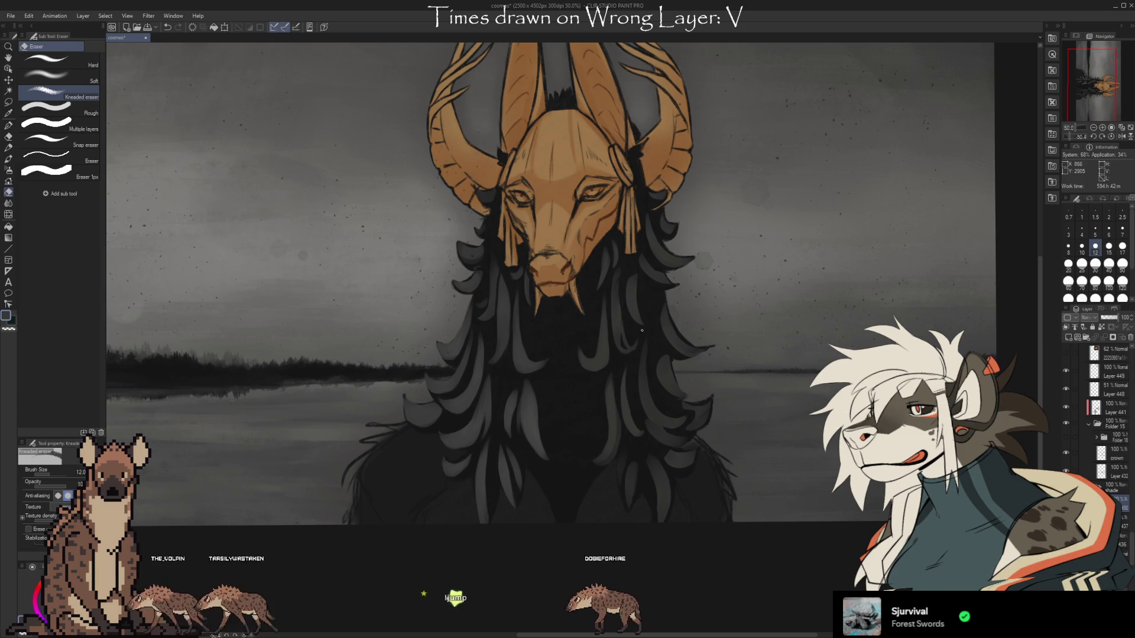
key("b")
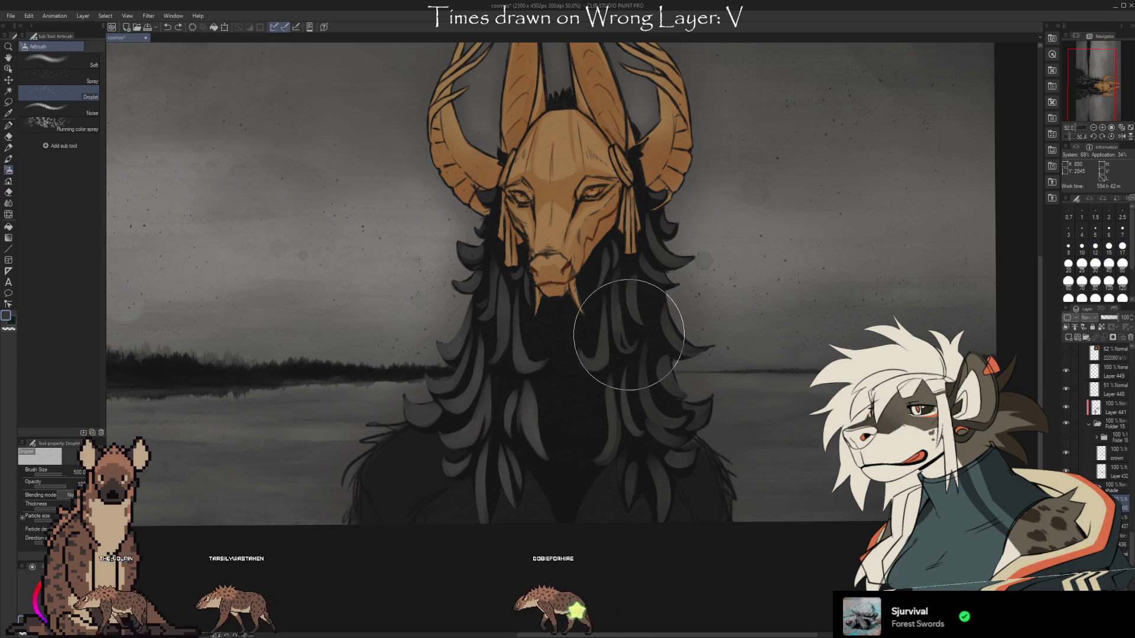
key("b")
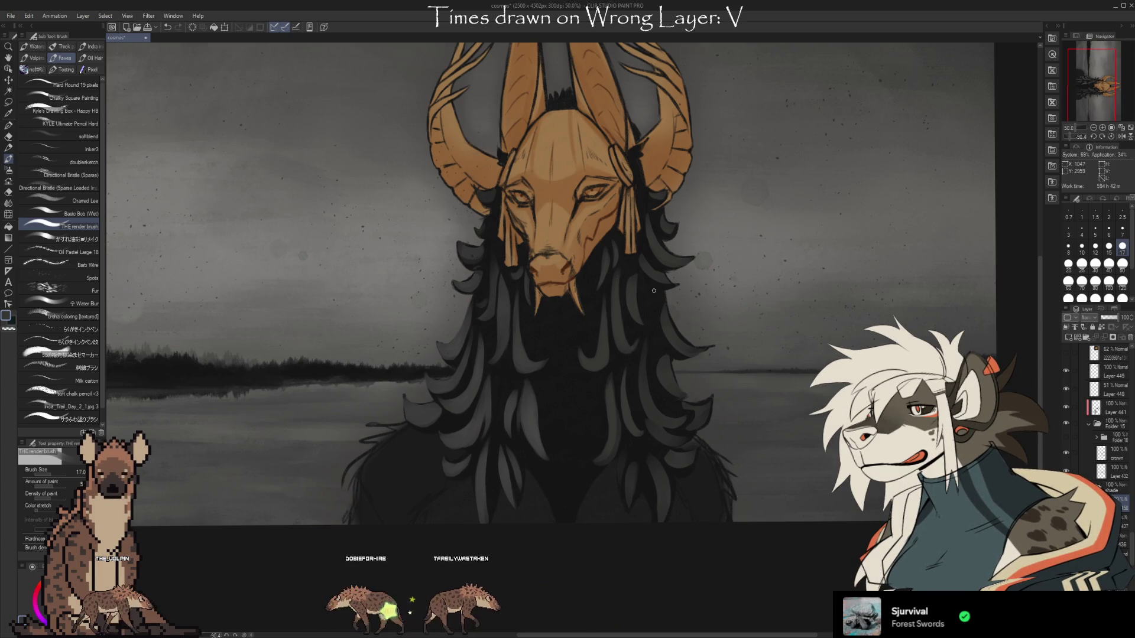
key("e")
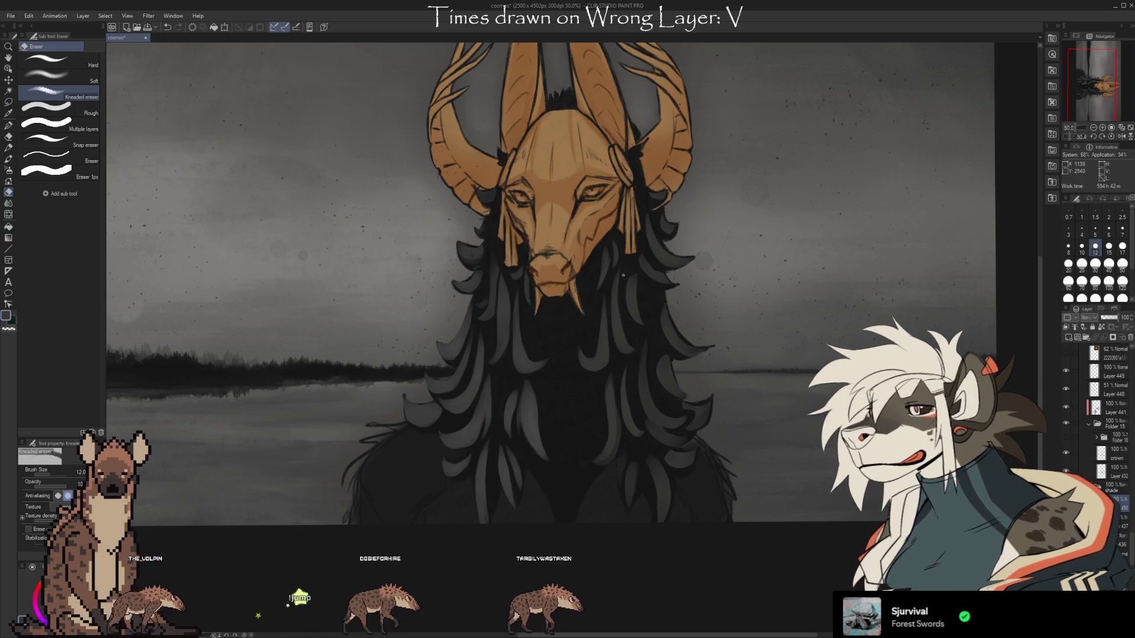
key("b")
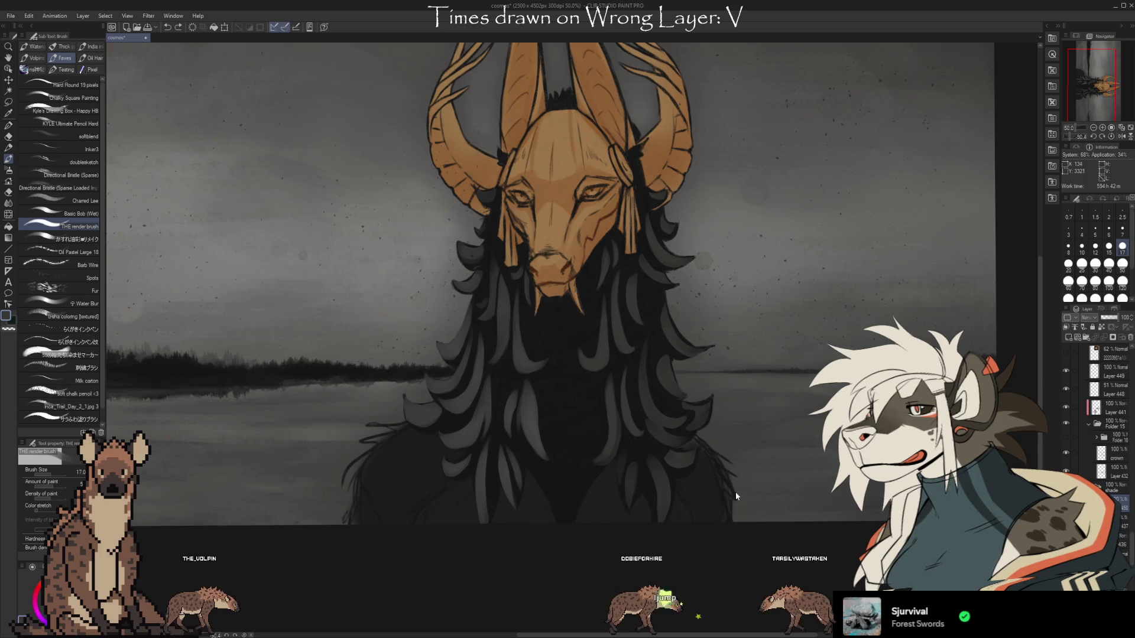
key("e")
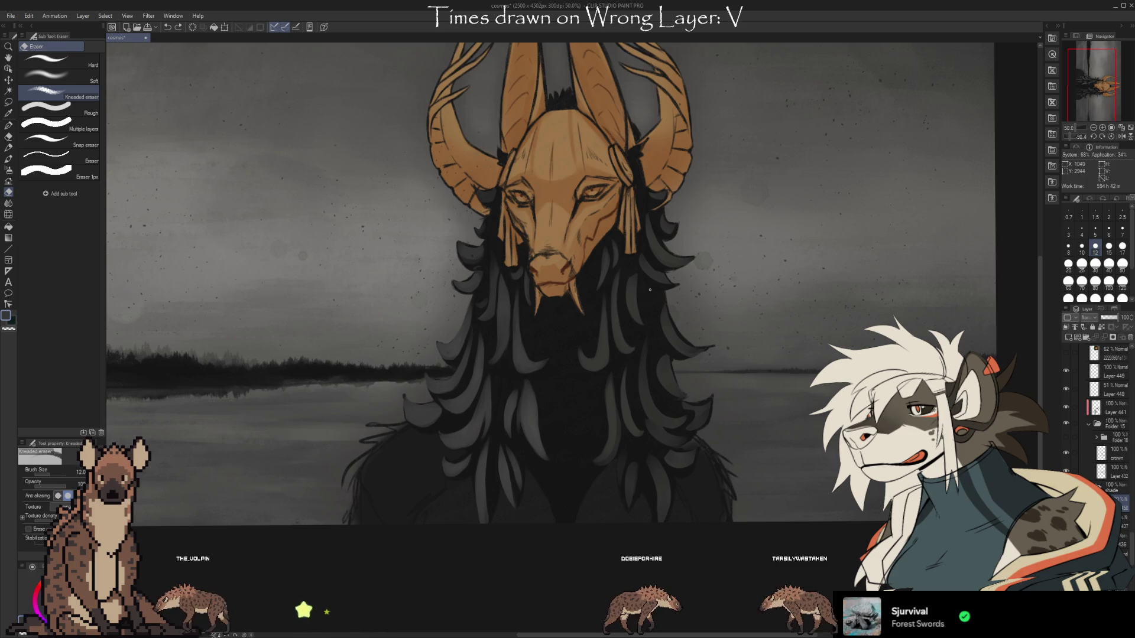
key("b")
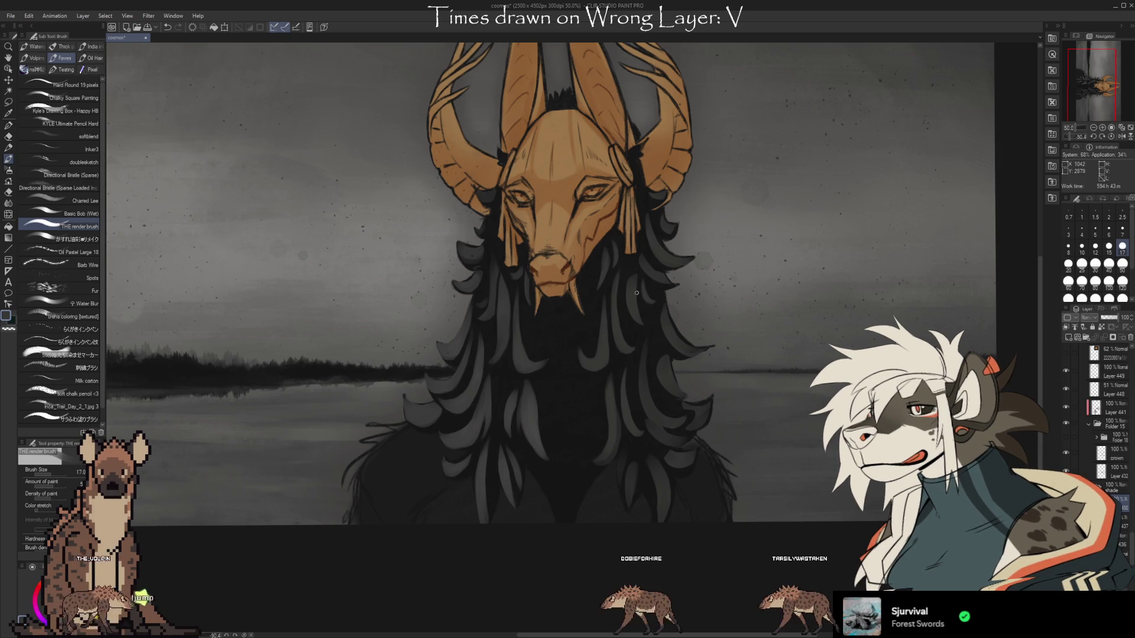
key("e")
key("b")
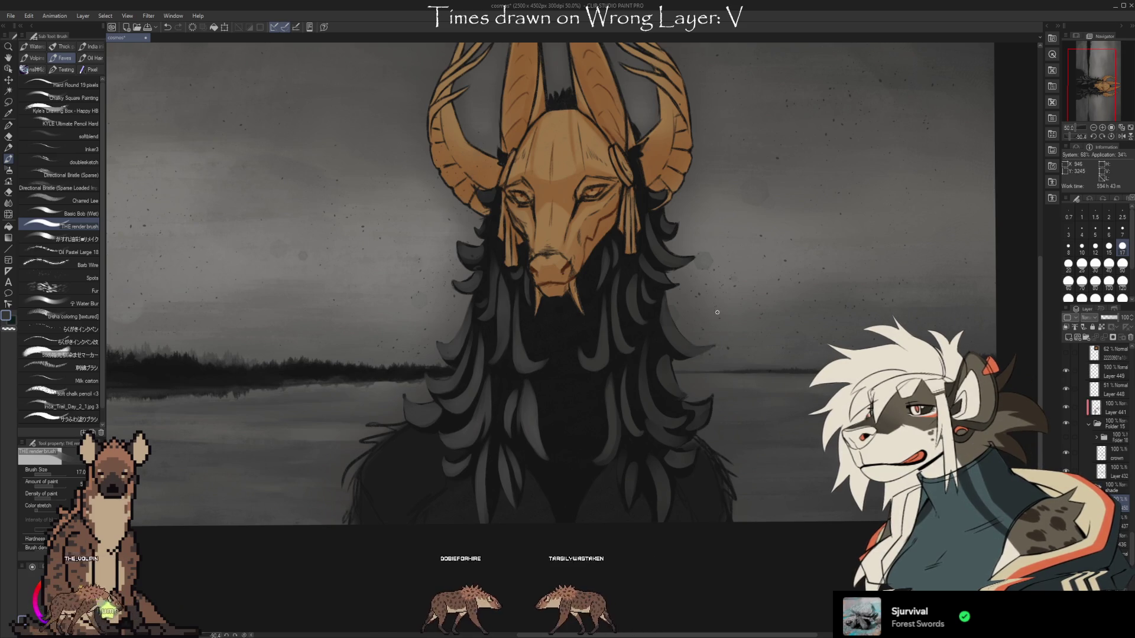
- Trim lock edges with the Kneaded eraser, then paint more hair strands with the render brush
key("e")
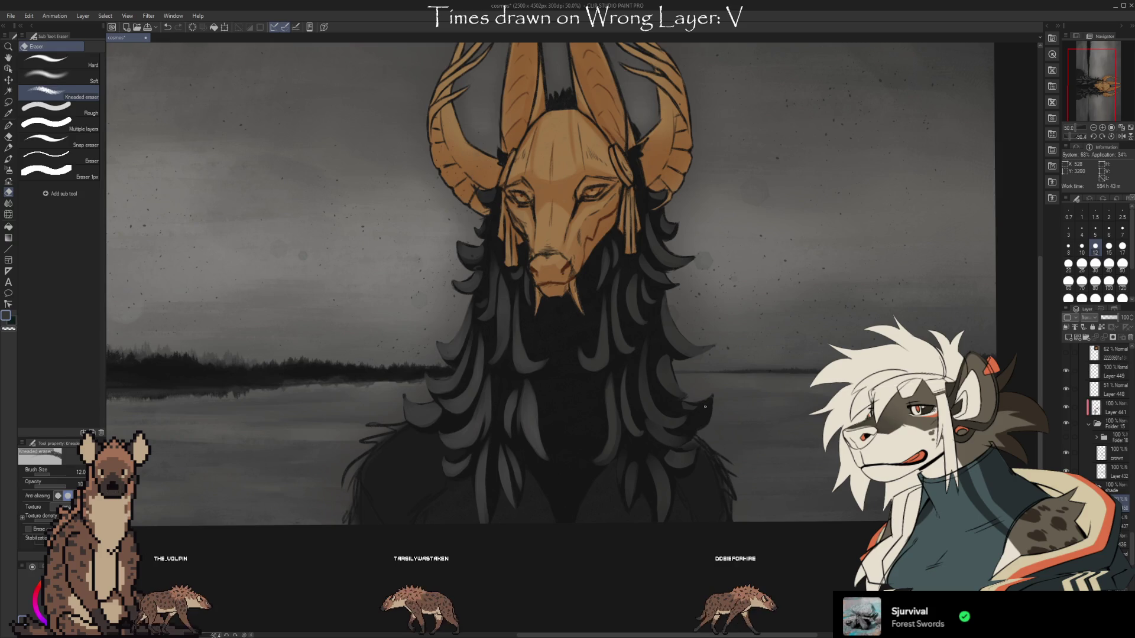
key("b")
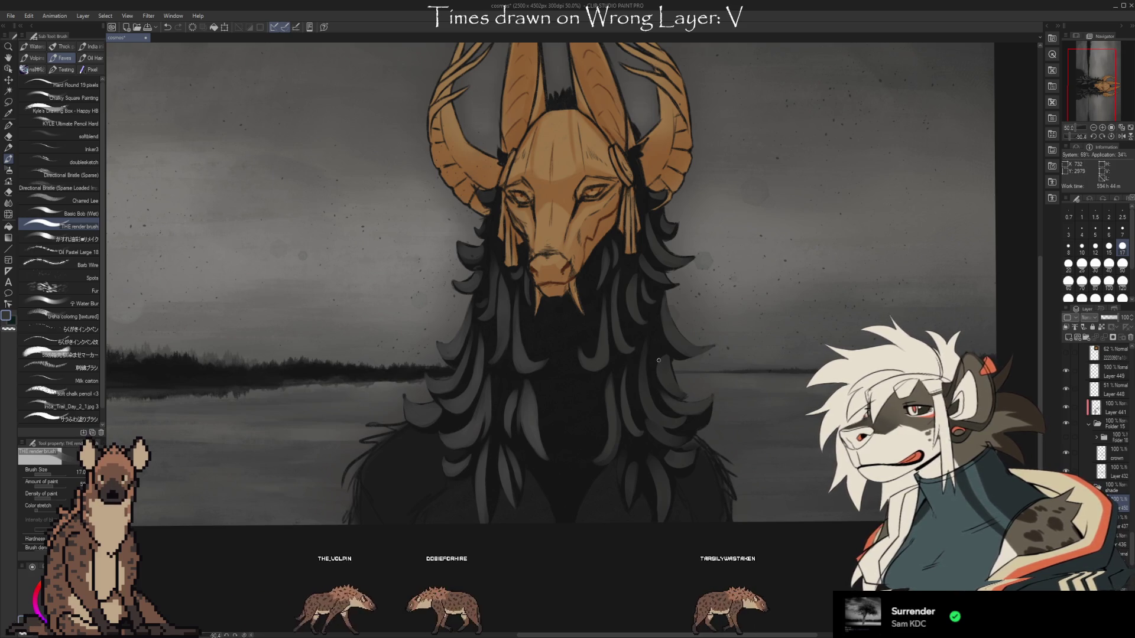
key("e")
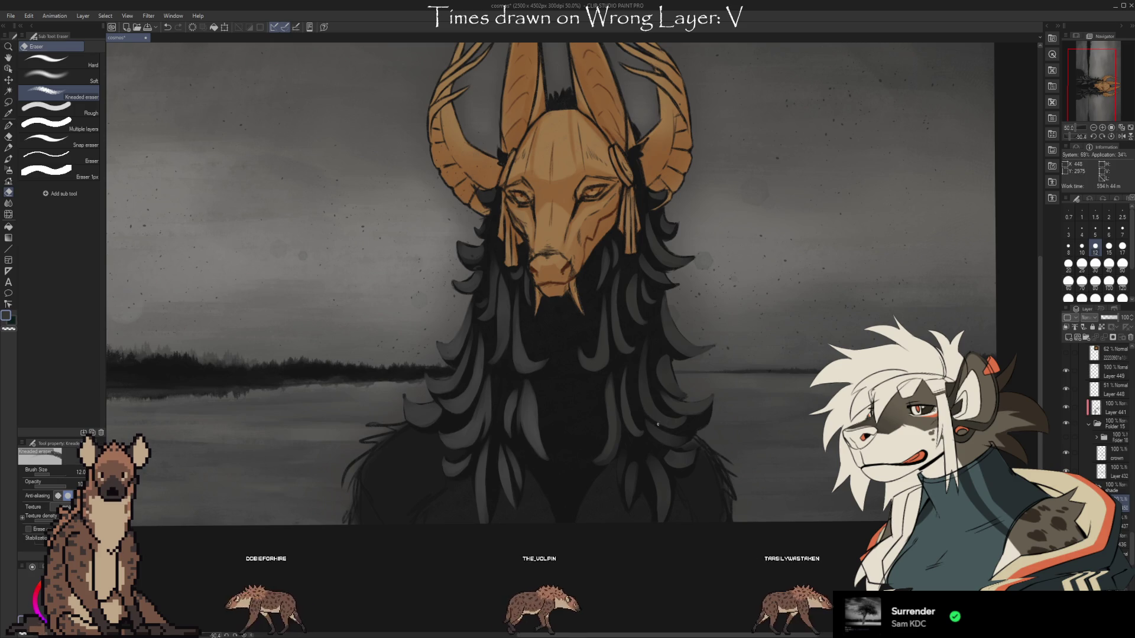
- Sample a tone from the hair and paint locks in it, erasing stray strokes
key("i")
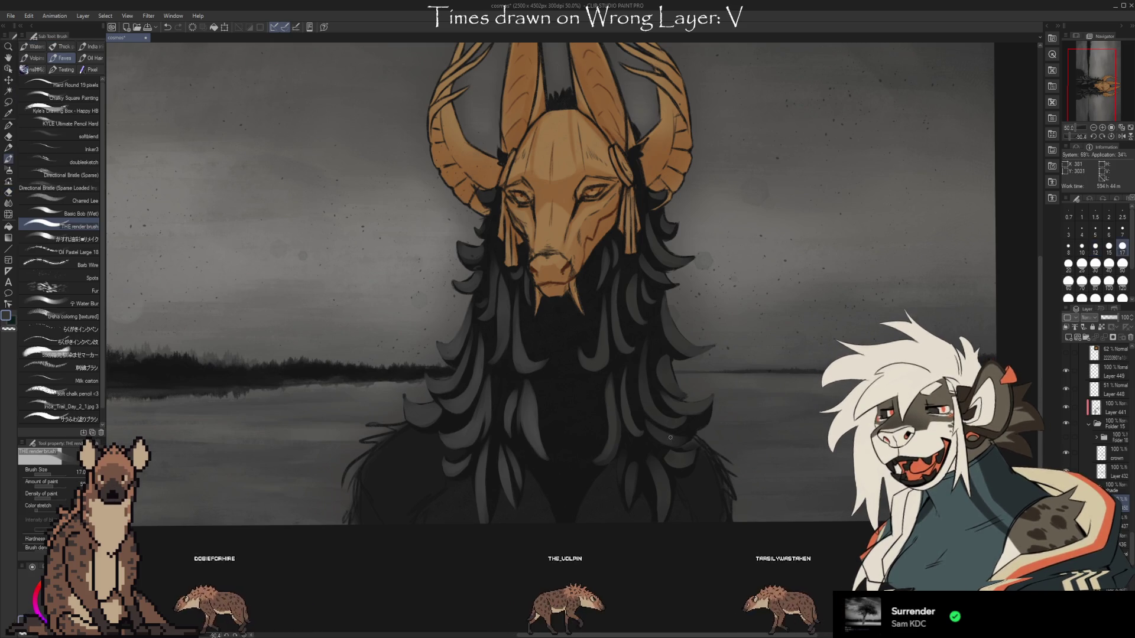
key("b")
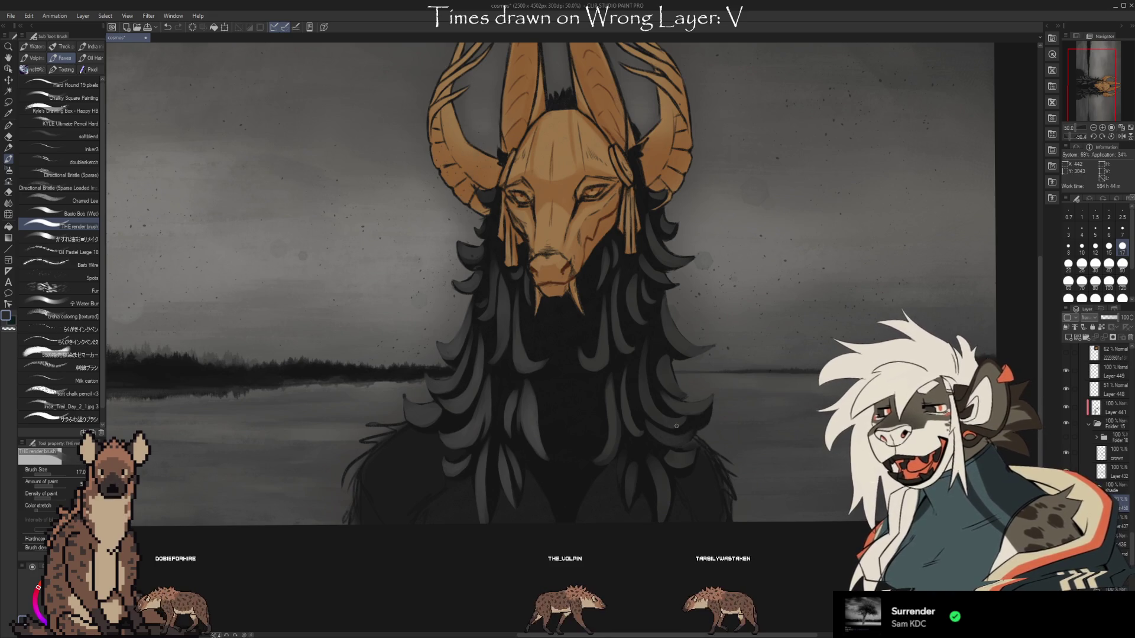
key("e")
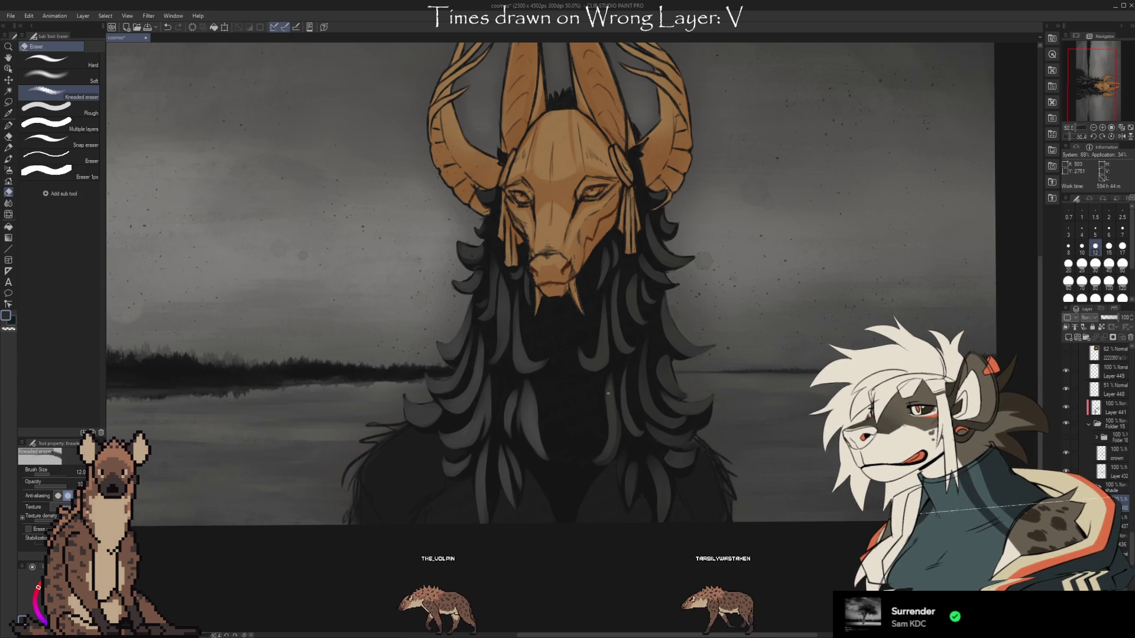
key("b")
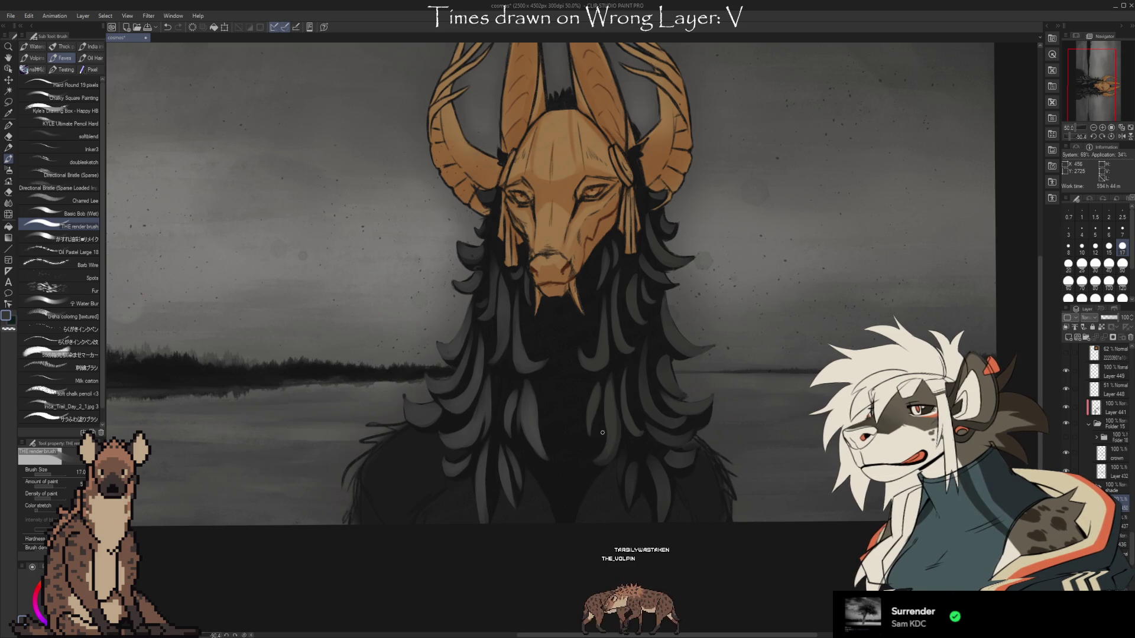
key("e")
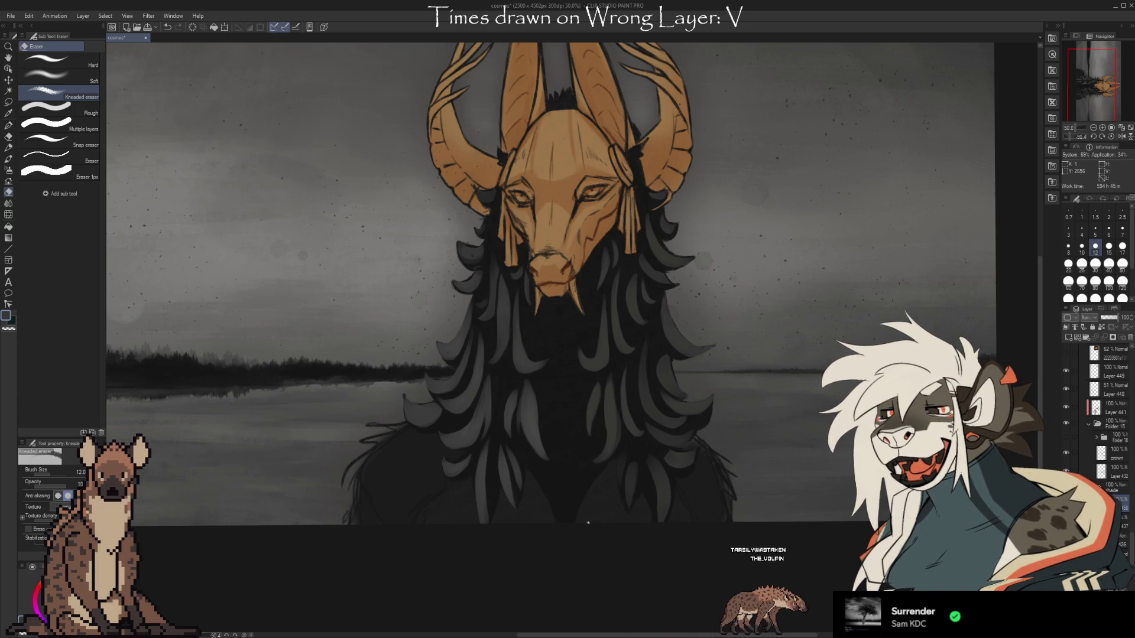
- Touch up hair locks below the mask, erasing a small bit off one lock's edge
key("b")
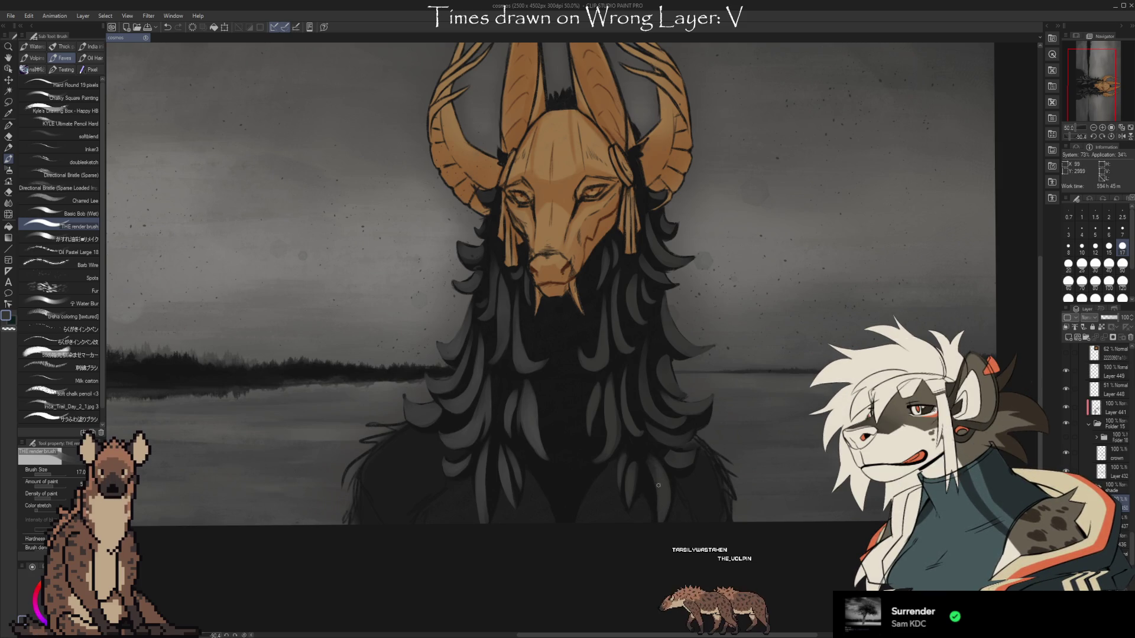
key("e")
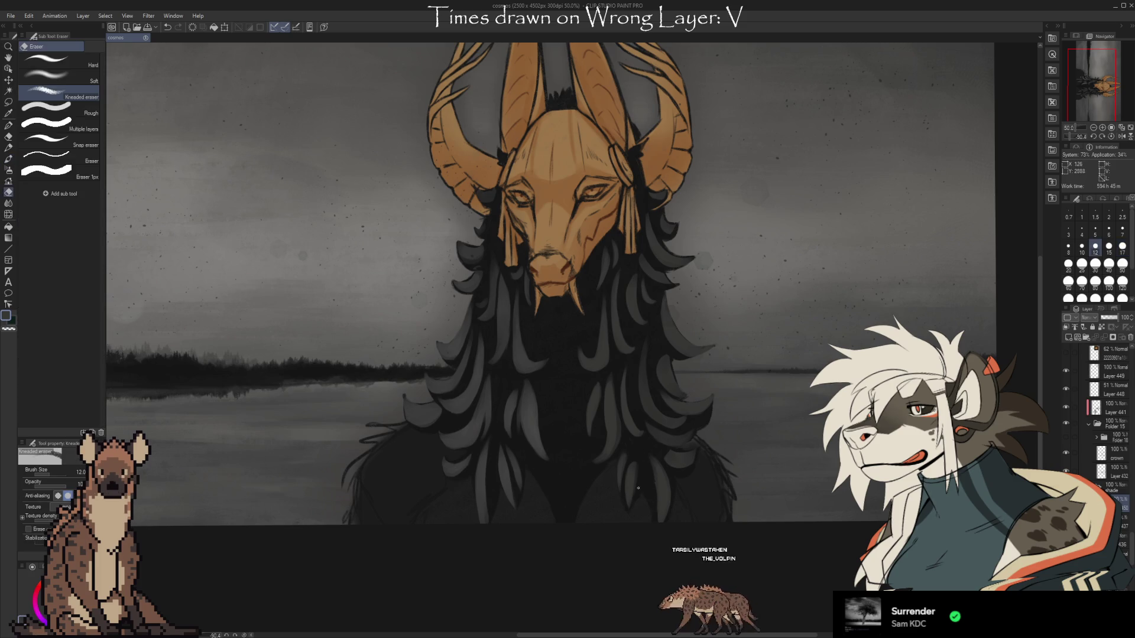
key("b")
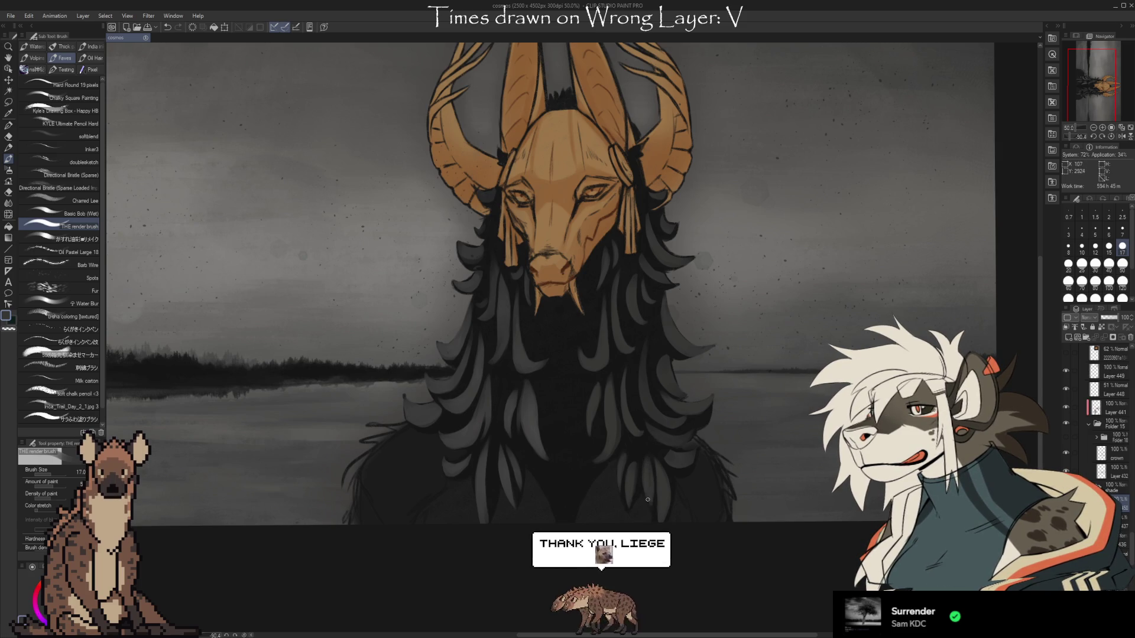
key("e")
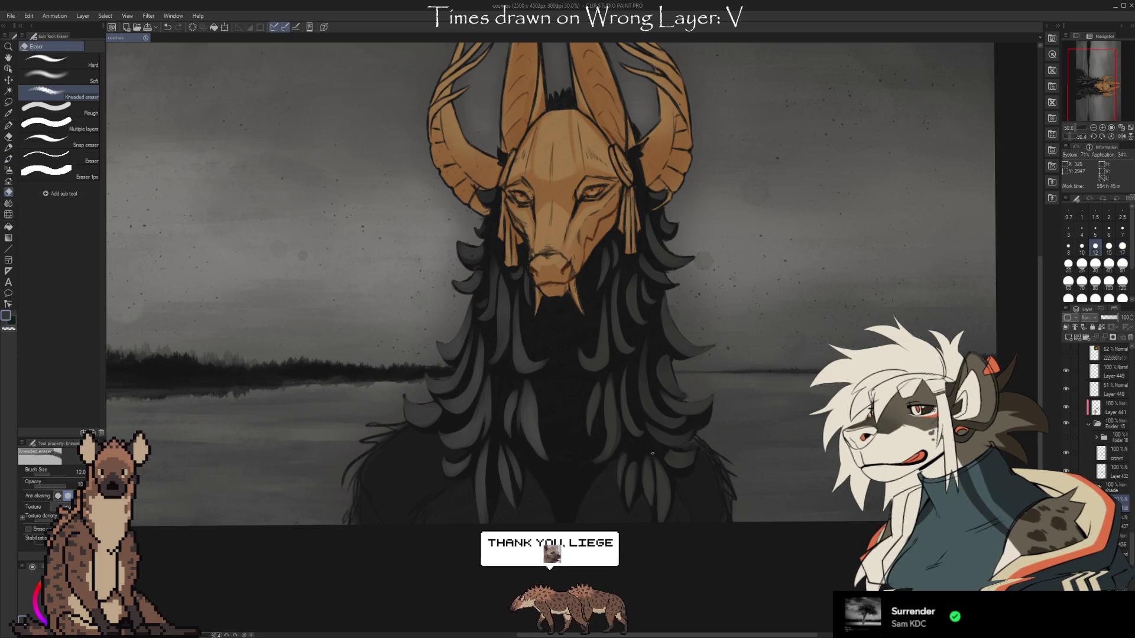
left_click_drag(656, 472, 649, 473)
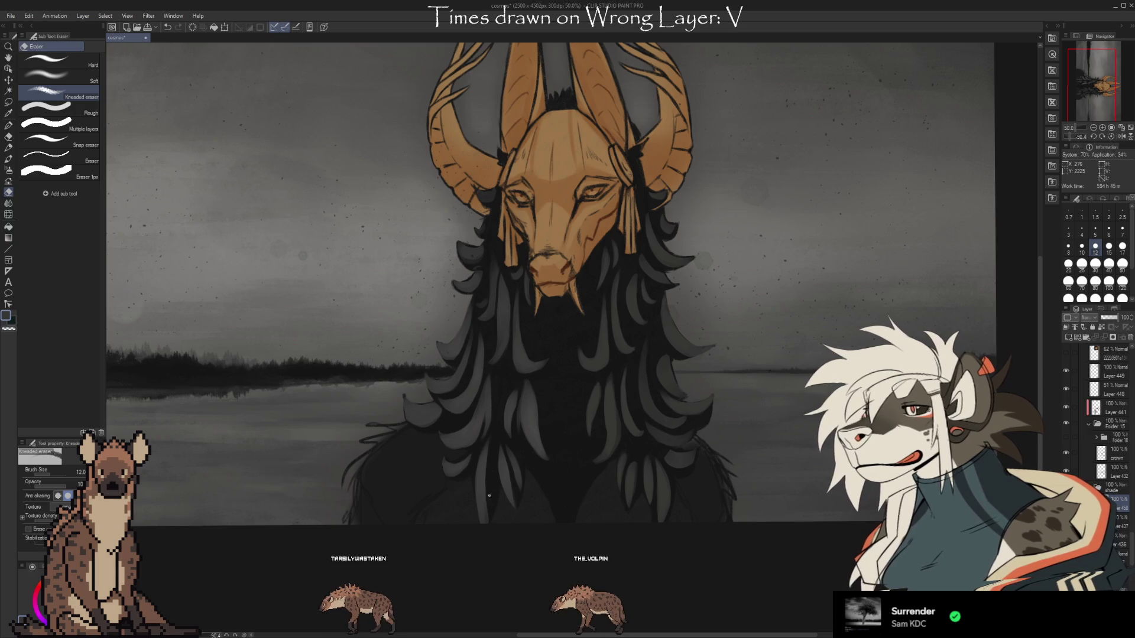
key("b")
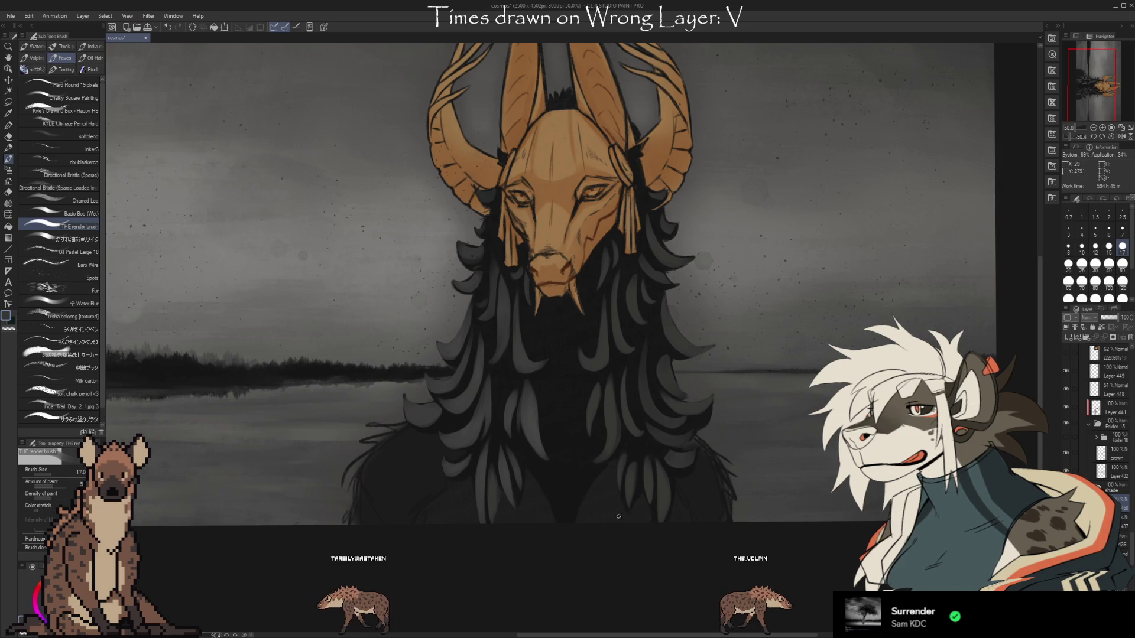
key("e")
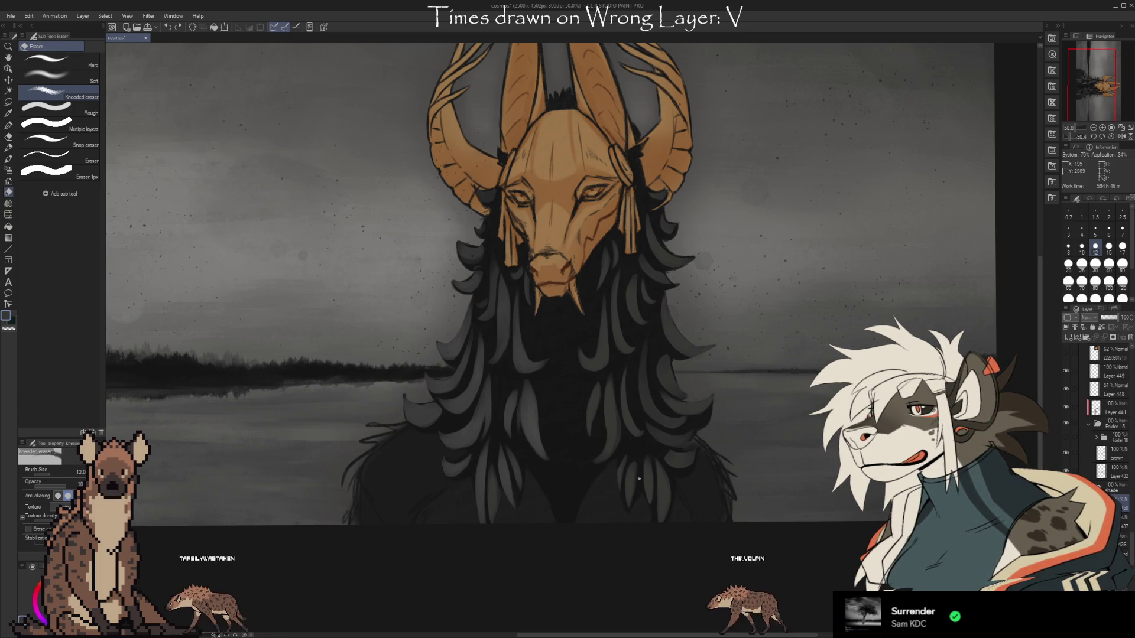
- Rework a mane stroke, undoing and then redoing it
key("b")
key("e")
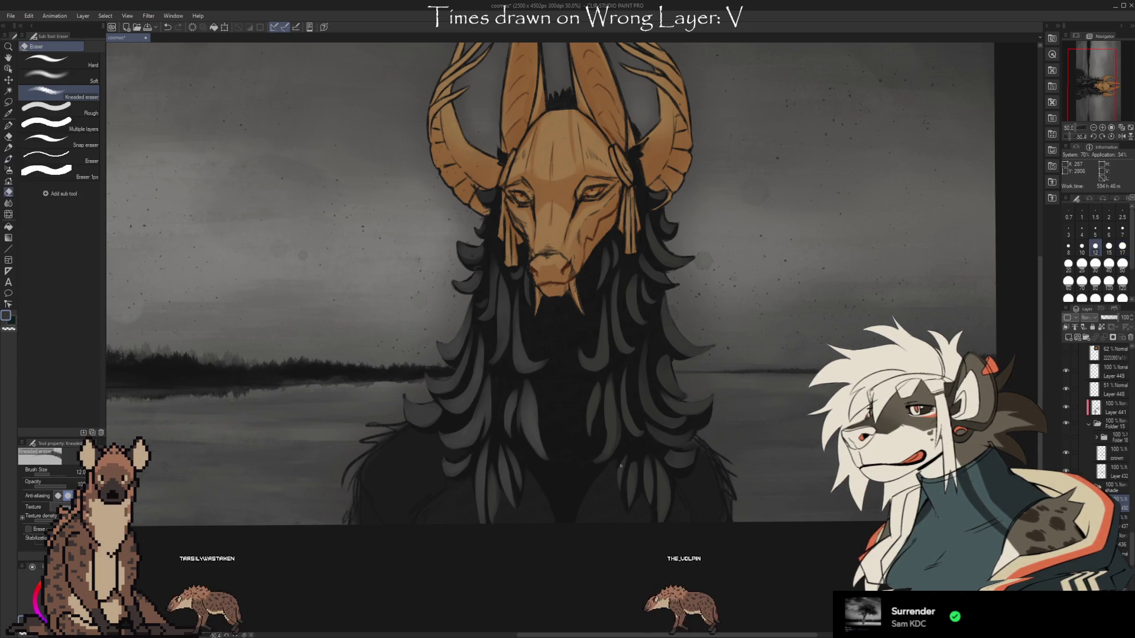
key("b")
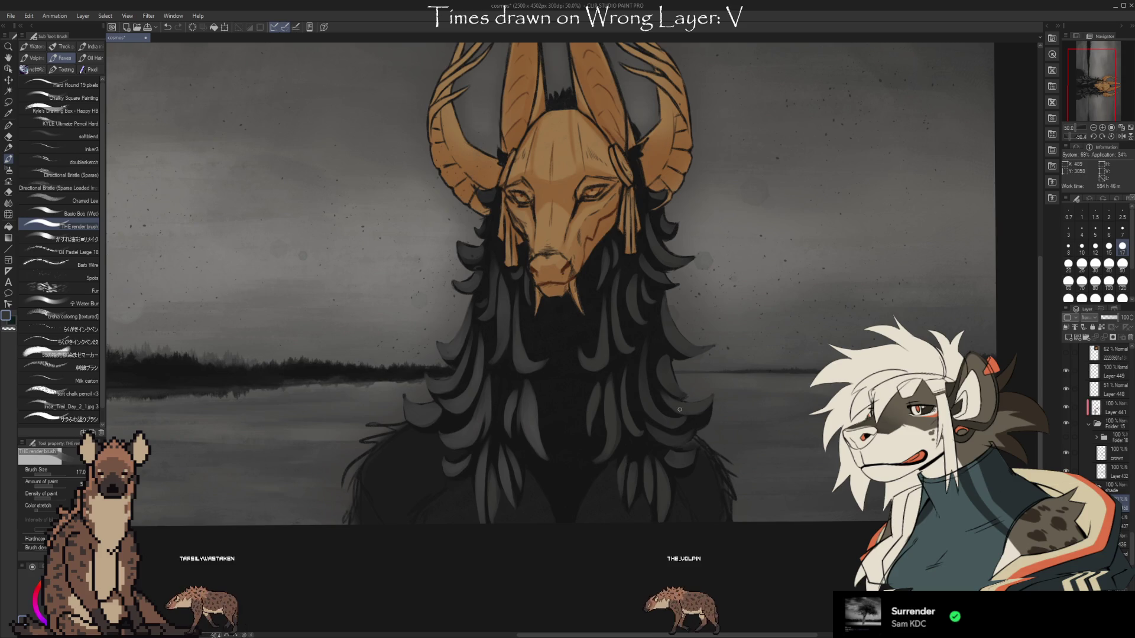
key("ctrl+z")
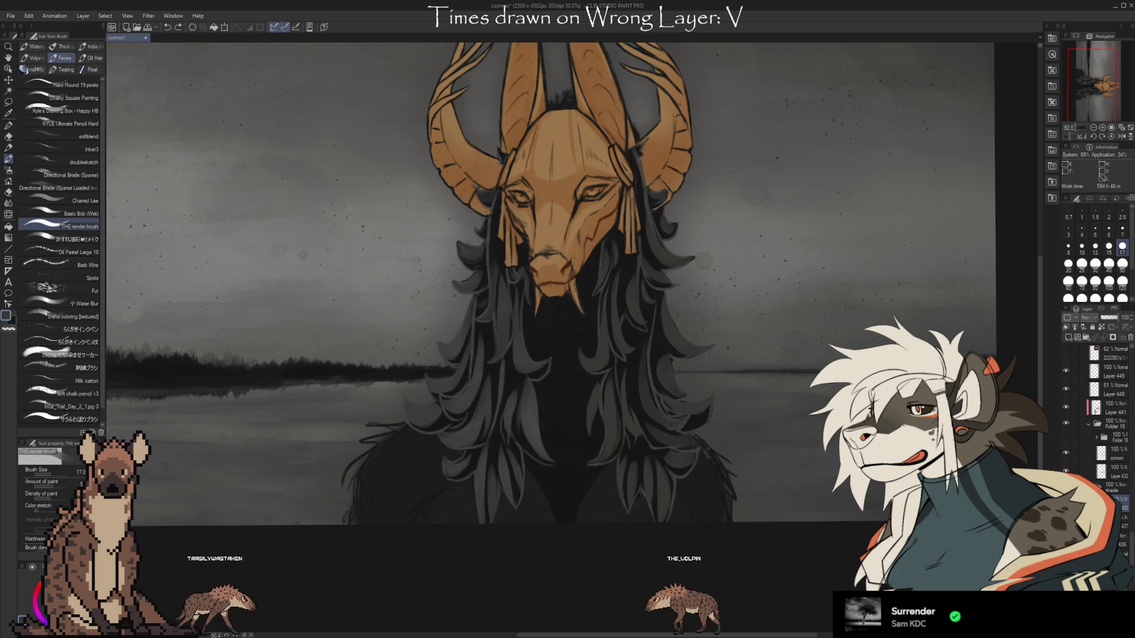
key("ctrl+y")
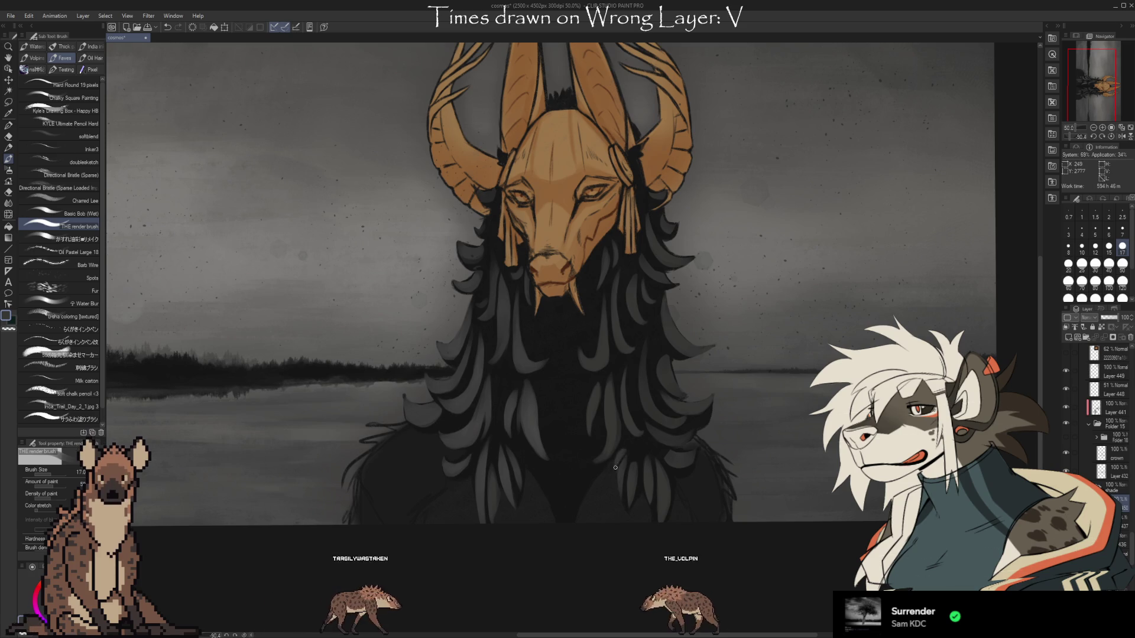
- Make a last paint-and-erase pass, then zoom out to 40.5% to see the whole painting
key("e")
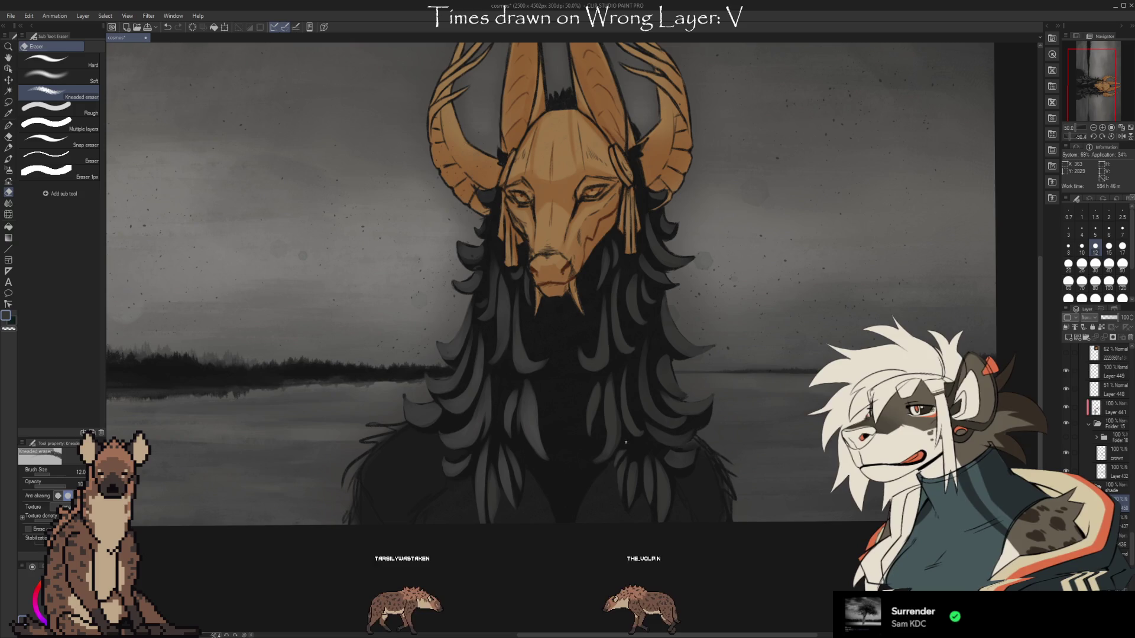
key("b")
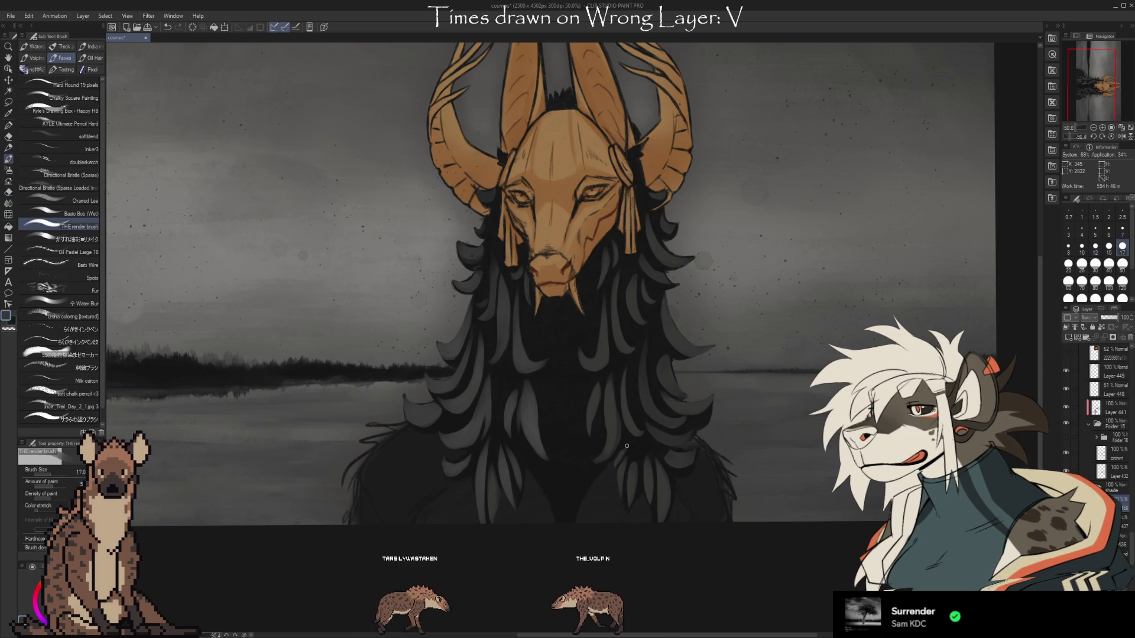
key("e")
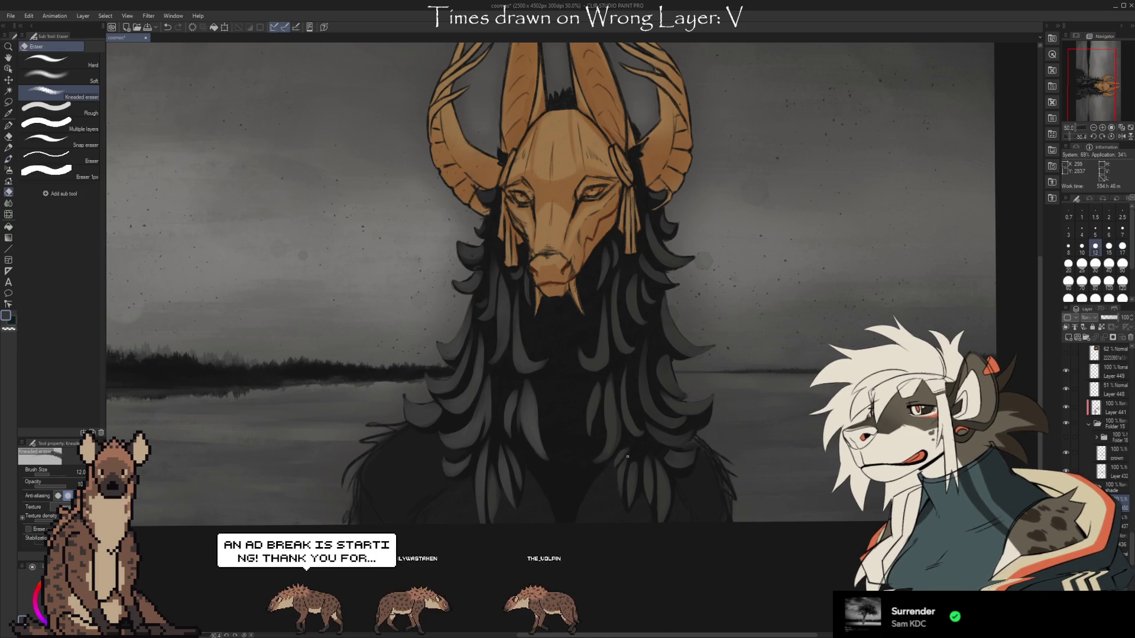
key("b")
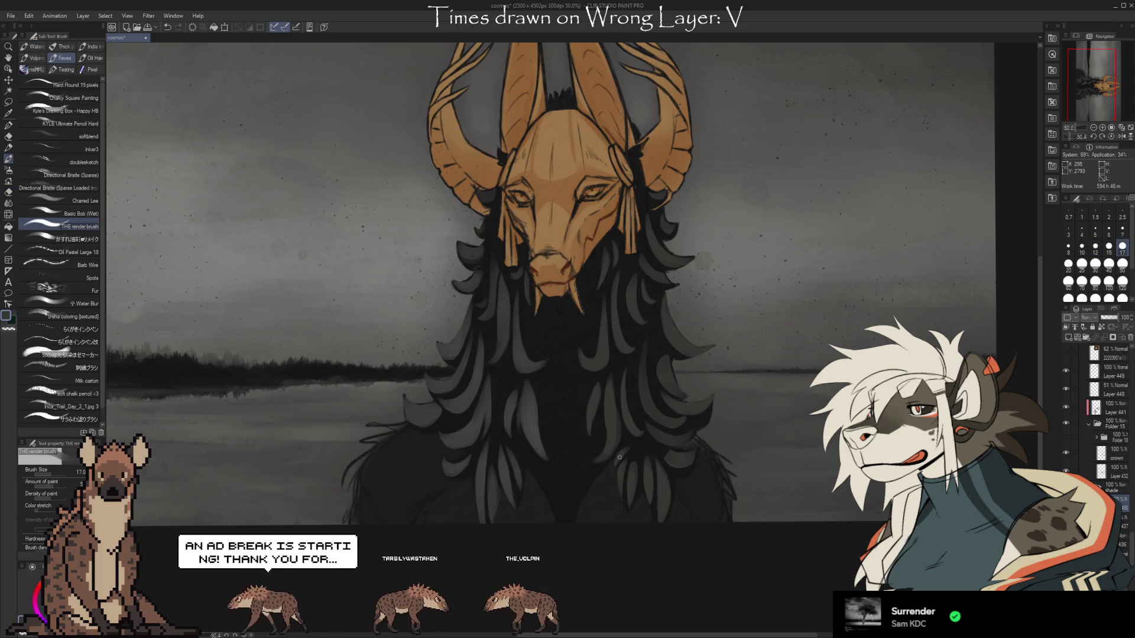
key("e")
scroll(619, 457, "down", 1)
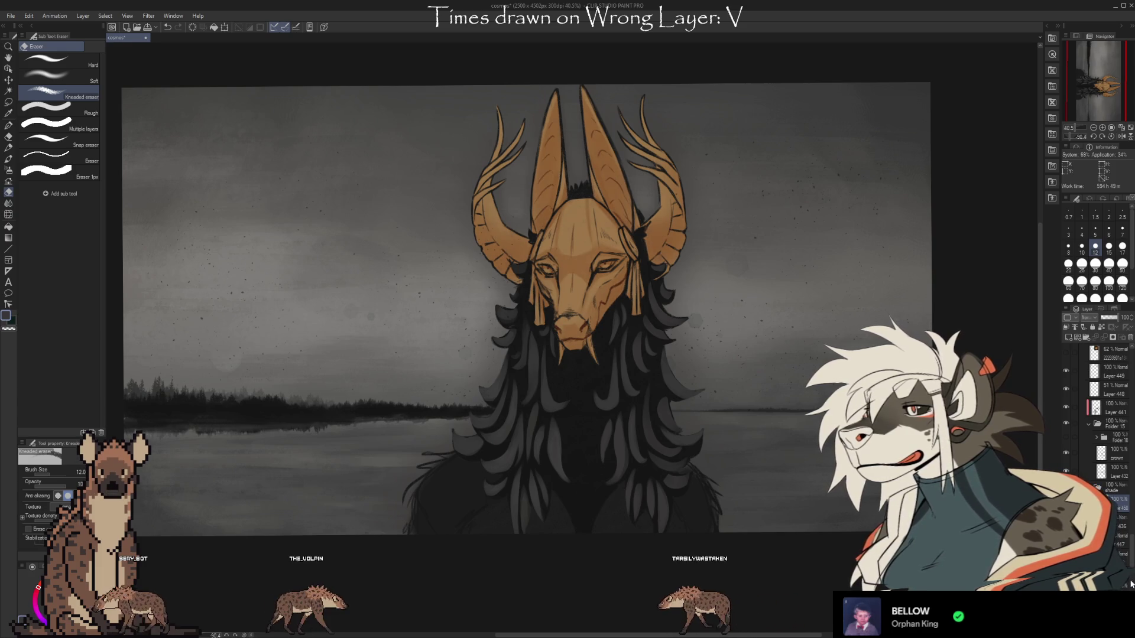
scroll(1099, 449, "down", 4)
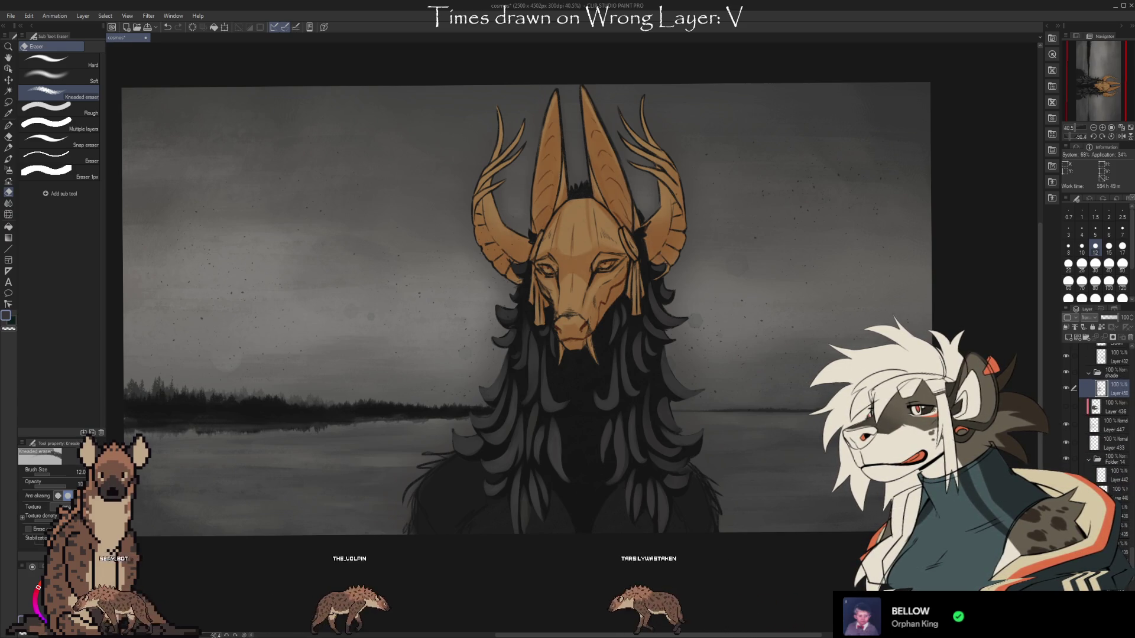
left_click(1088, 459)
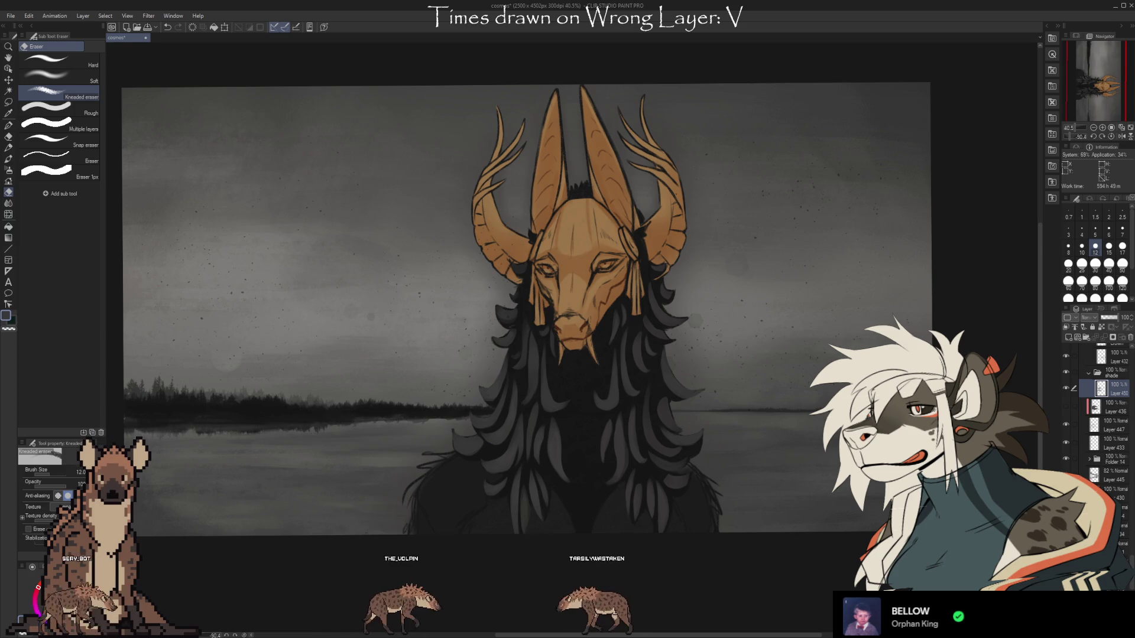
scroll(1099, 426, "up", 3)
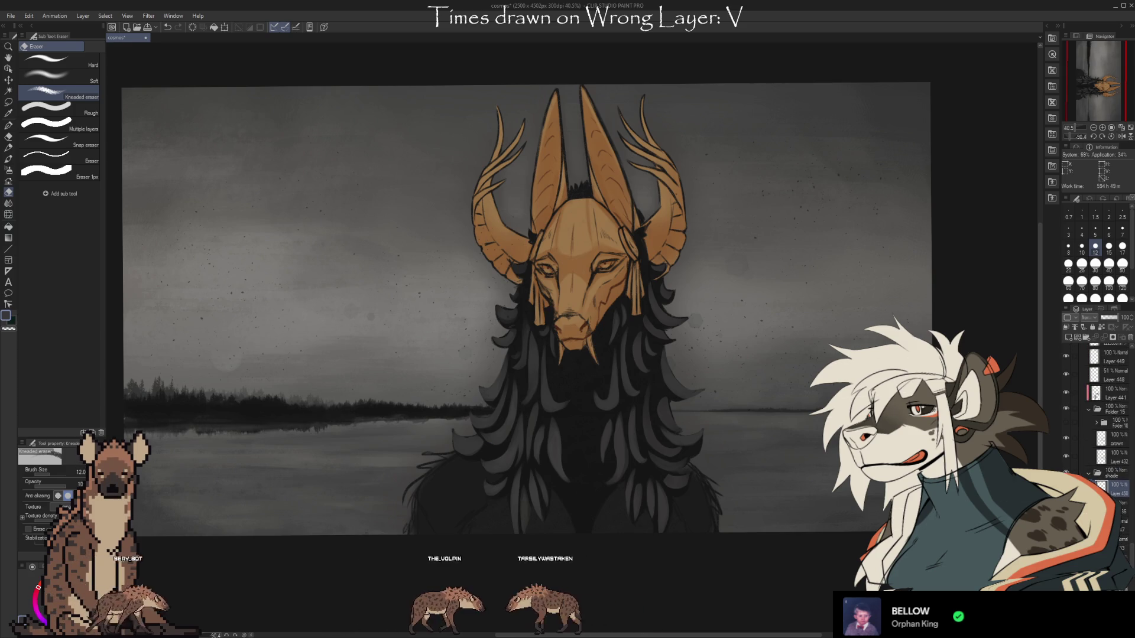
left_click(1065, 407)
left_click(1066, 408)
left_click(1065, 408)
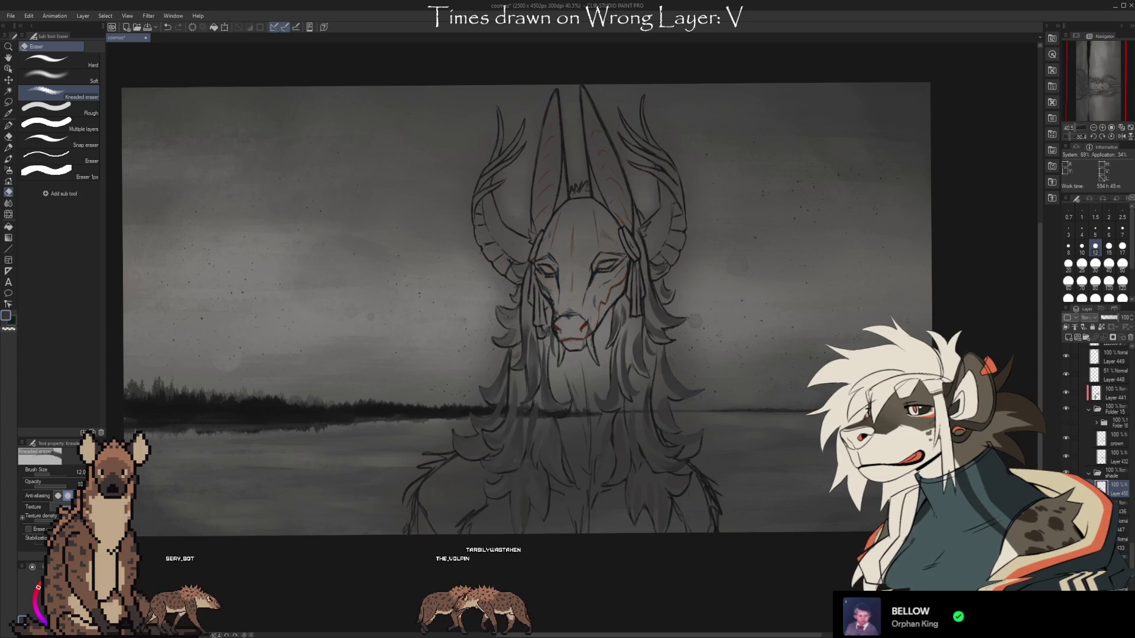
left_click(1065, 408)
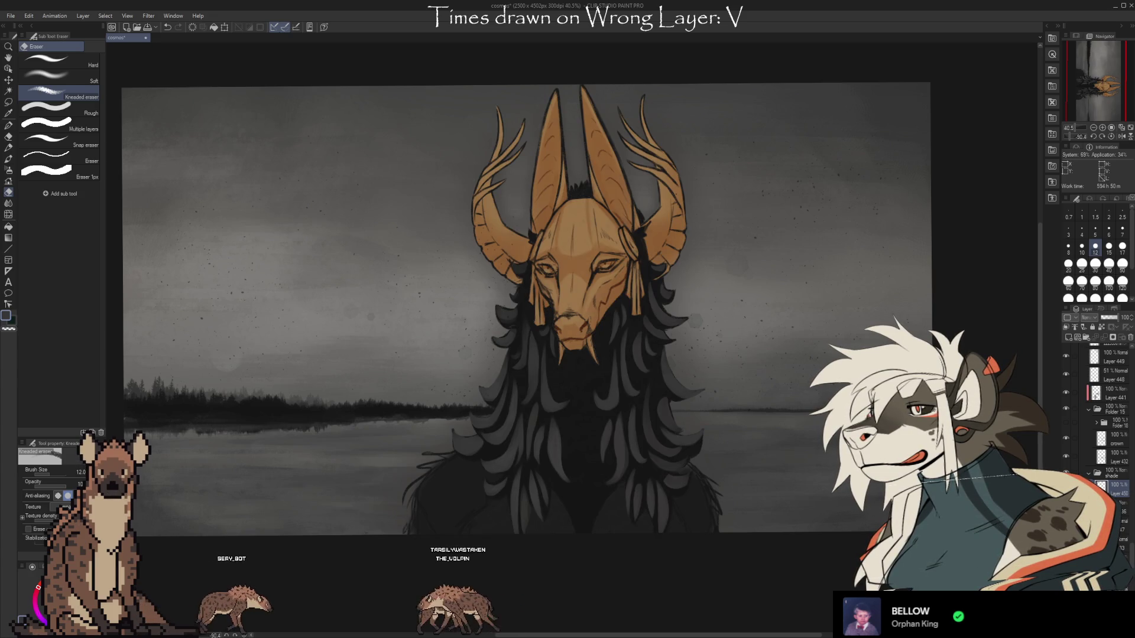
left_click_drag(1131, 556, 1133, 555)
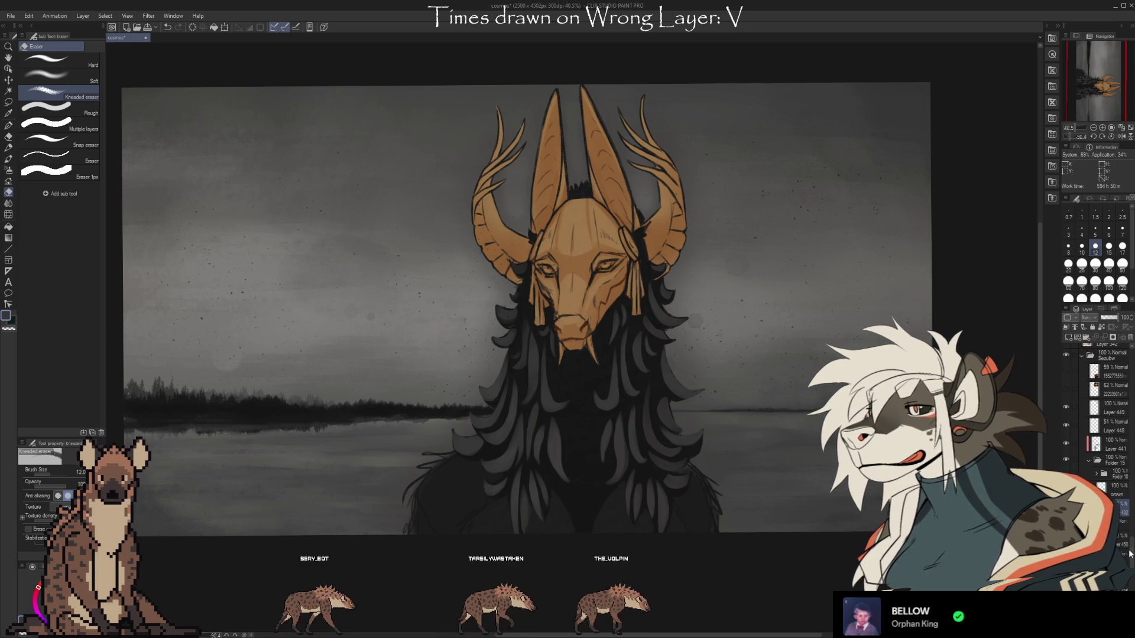
scroll(1097, 413, "down", 2)
left_click(1066, 493)
left_click(1066, 493)
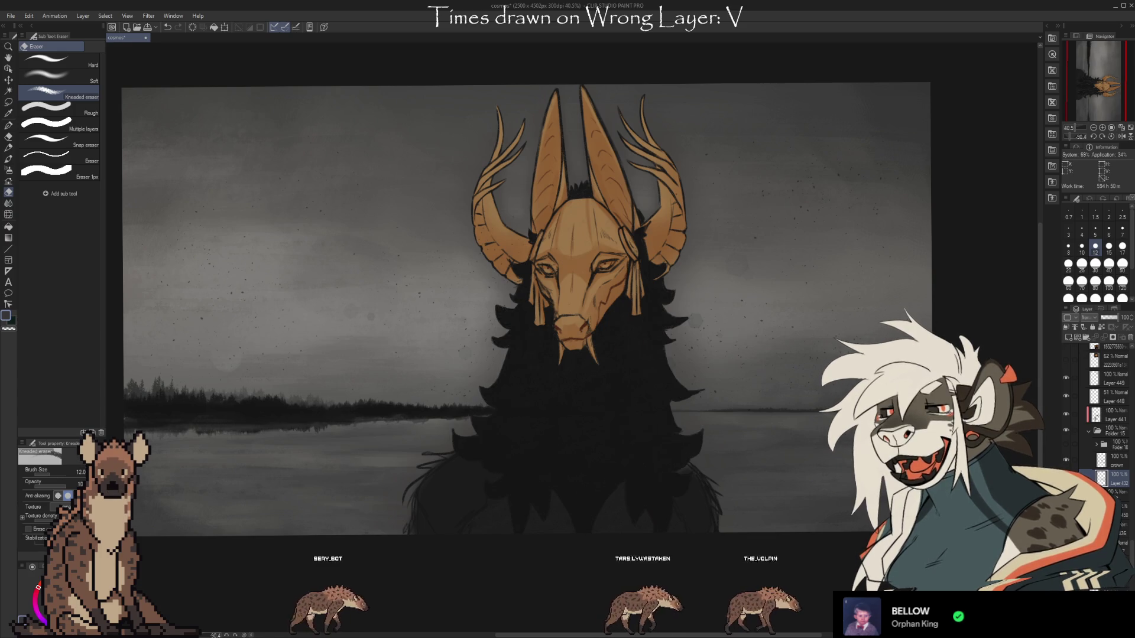
left_click(1065, 492)
left_click(1066, 492)
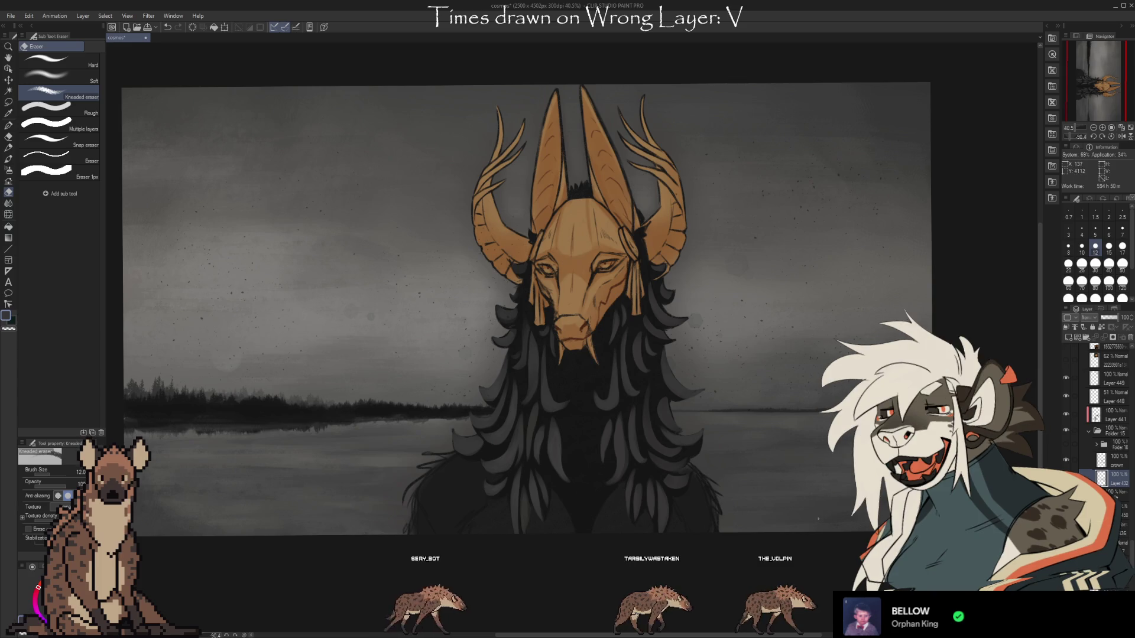
key("i")
key("b")
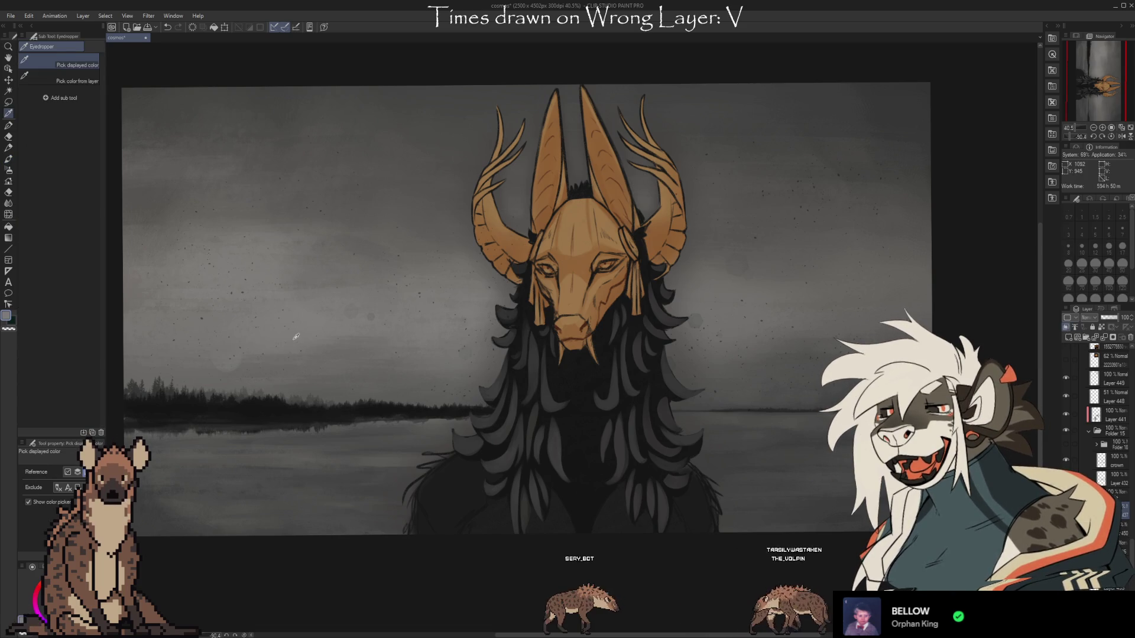
- Zoom in to 60.5% on the hair locks flowing around the mask
scroll(529, 351, "up", 2)
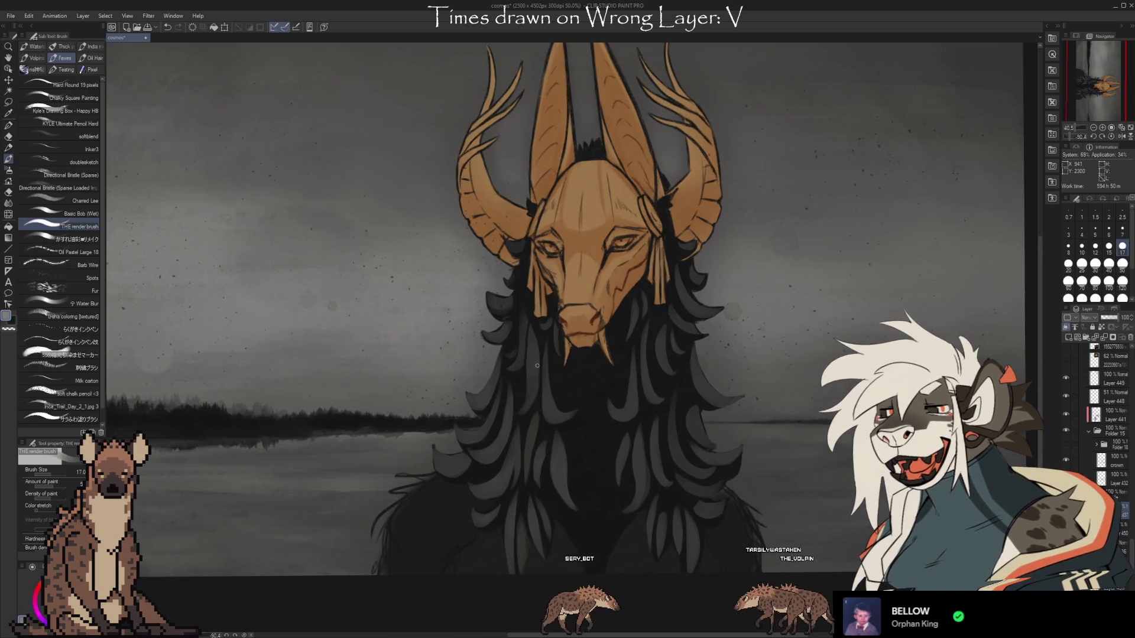
scroll(526, 365, "up", 1)
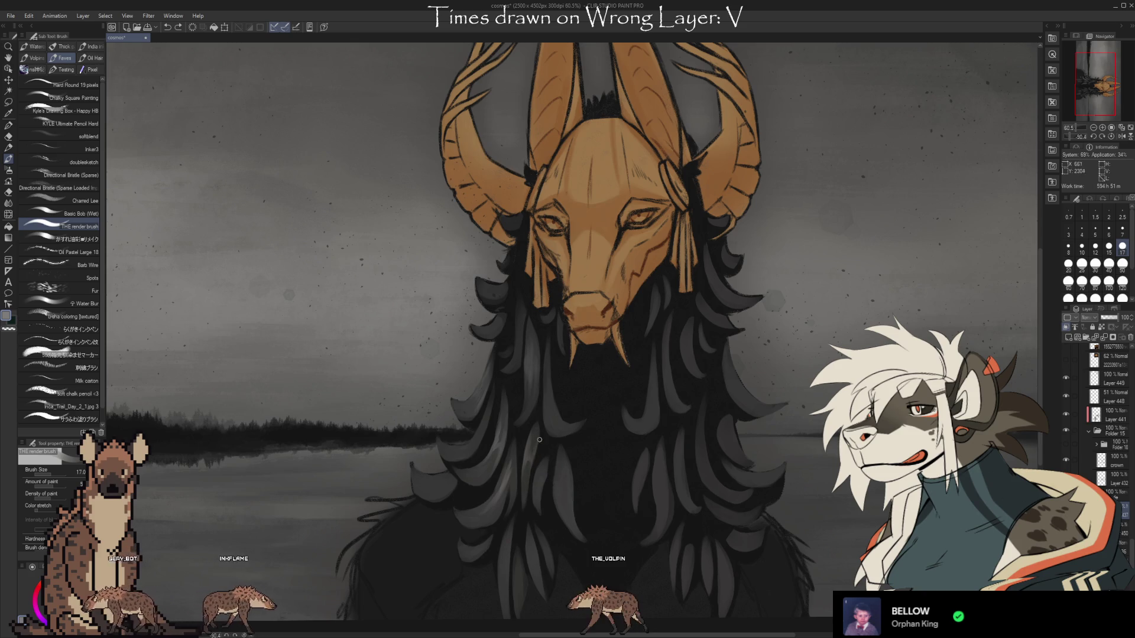
- Rework the lock edges below the mask, alternating render-brush strokes with Kneaded-eraser trims
key("e")
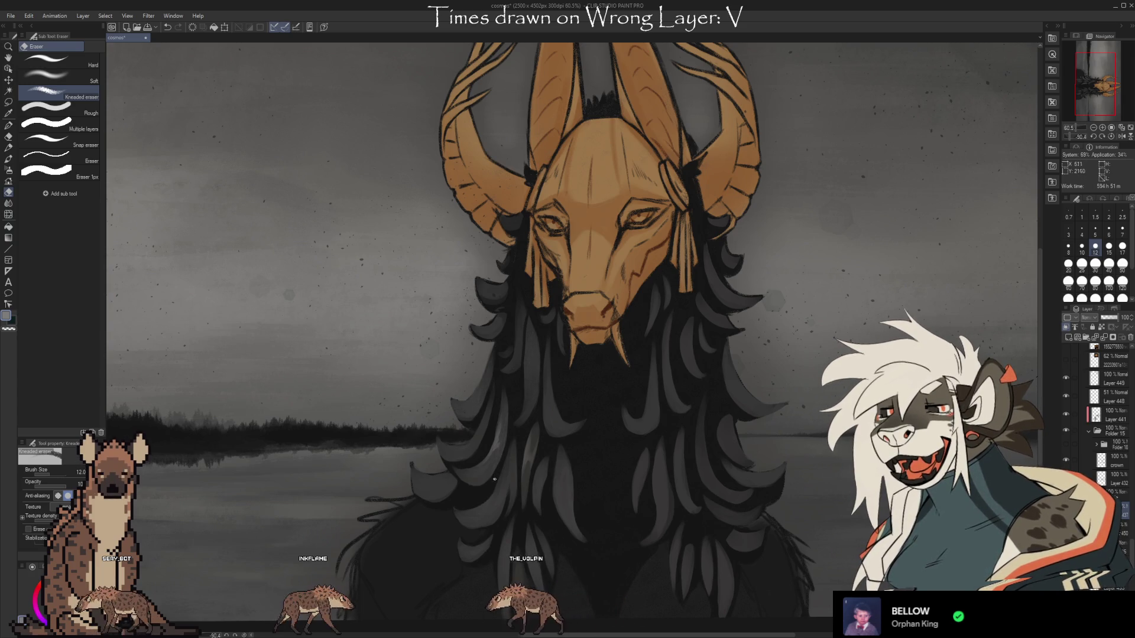
key("b")
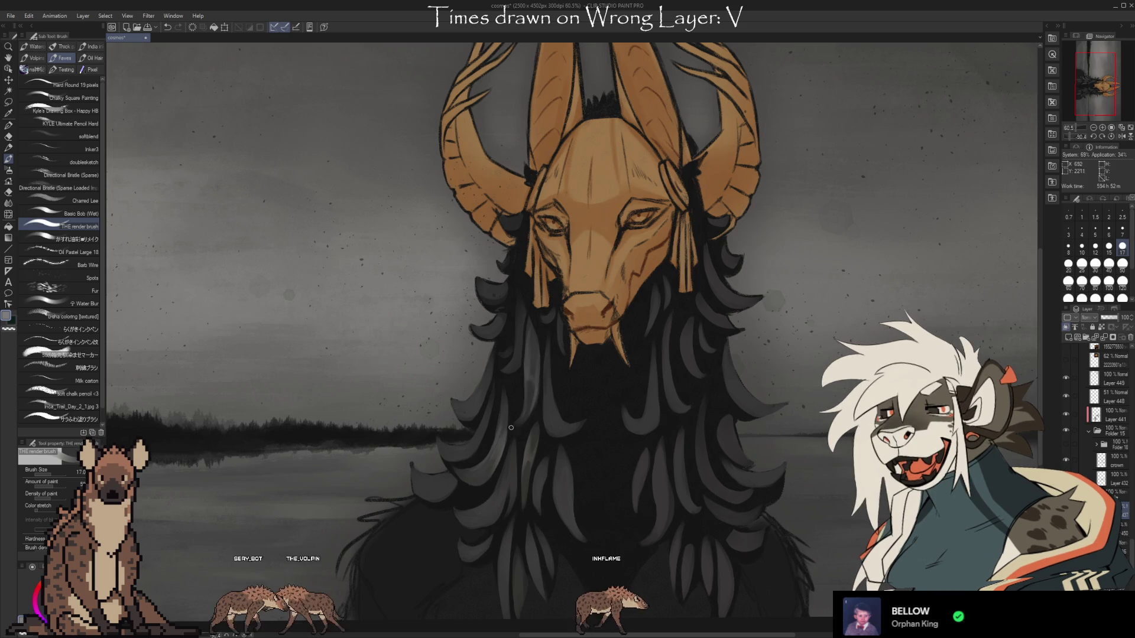
key("e")
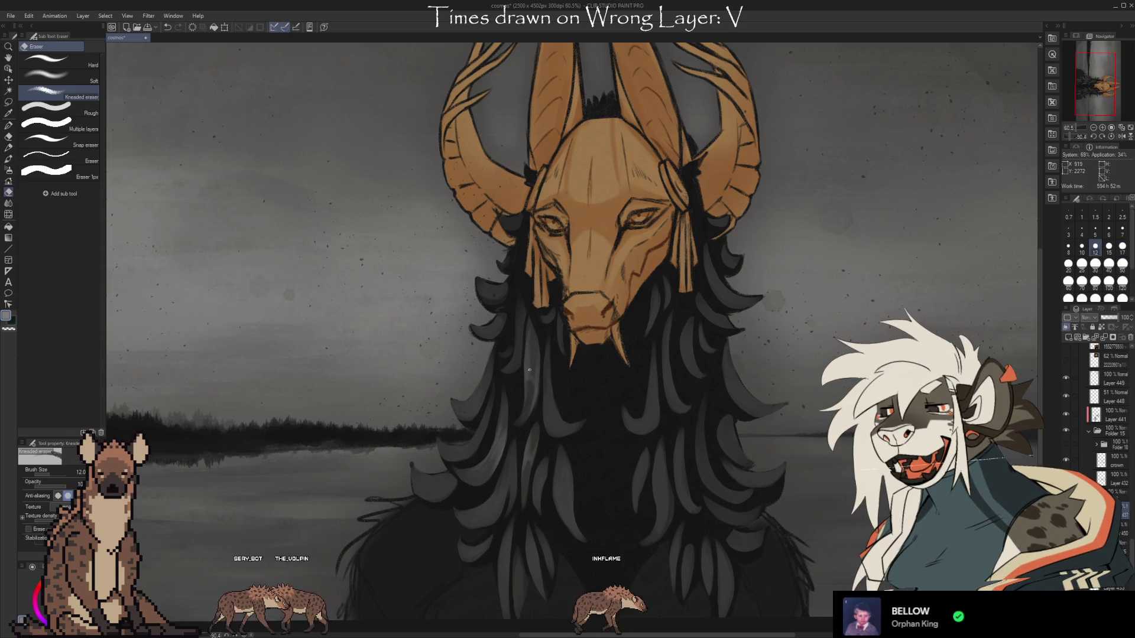
key("b")
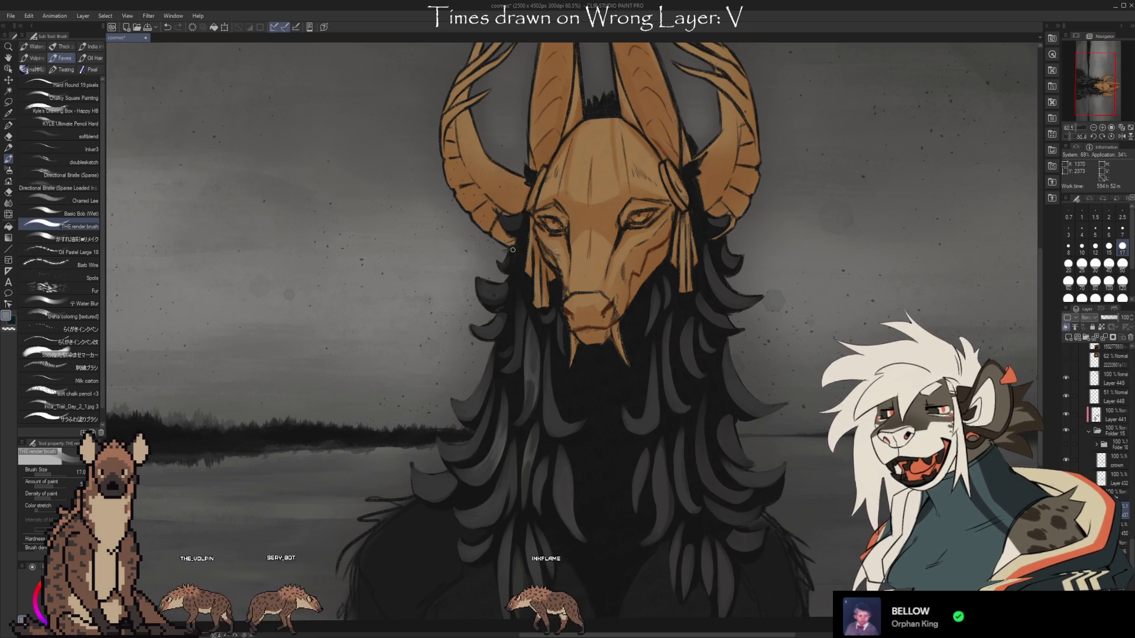
key("e")
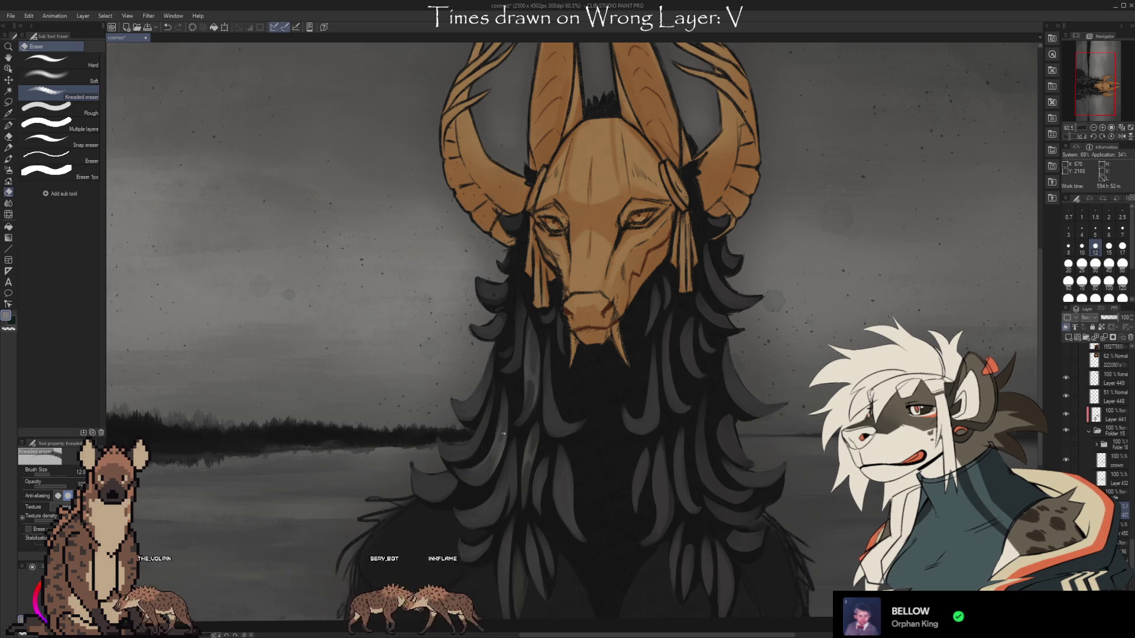
key("b")
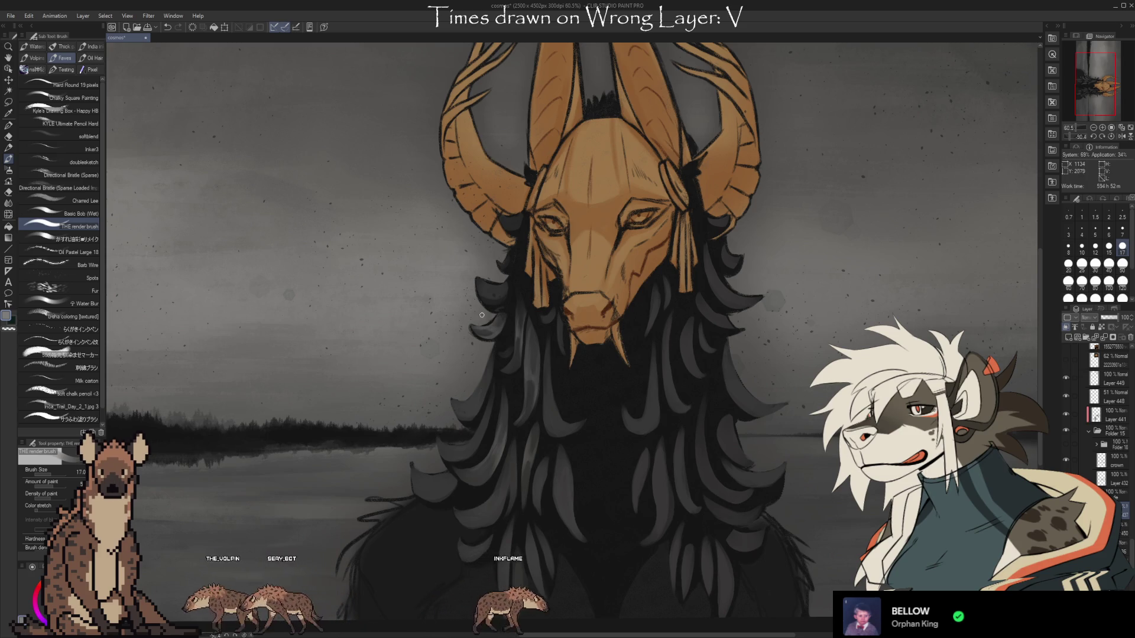
key("e")
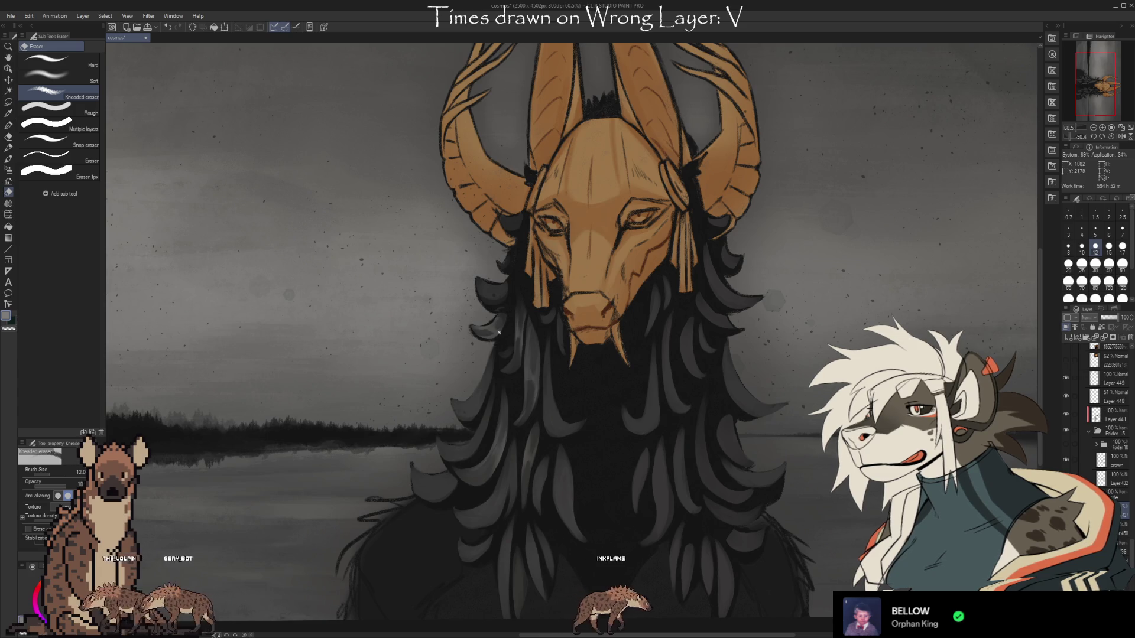
key("b")
key("e")
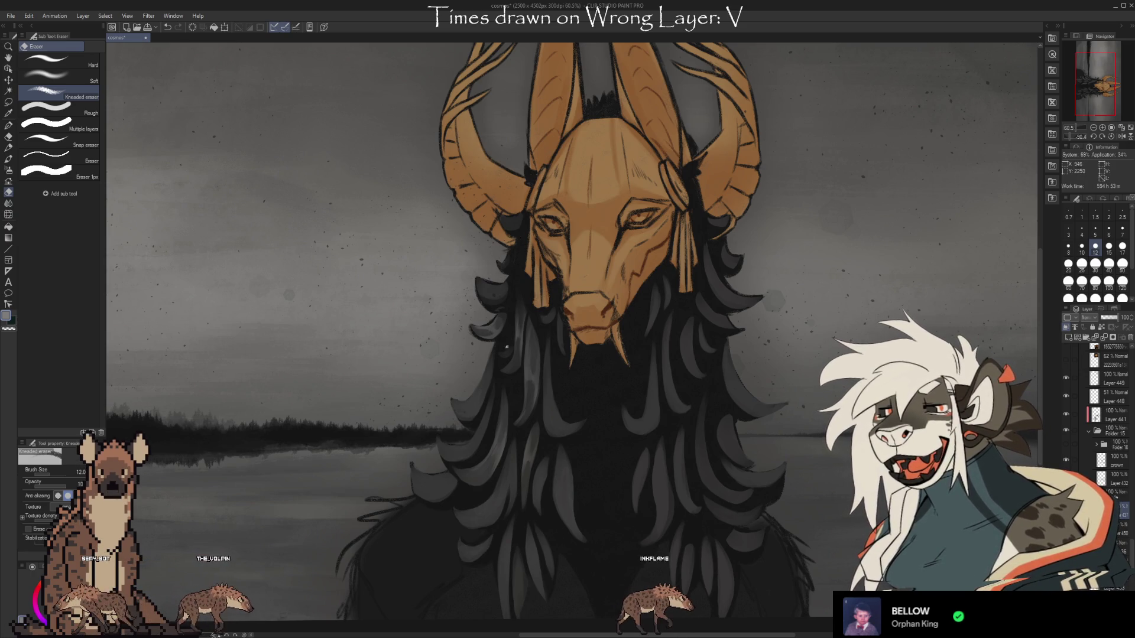
key("b")
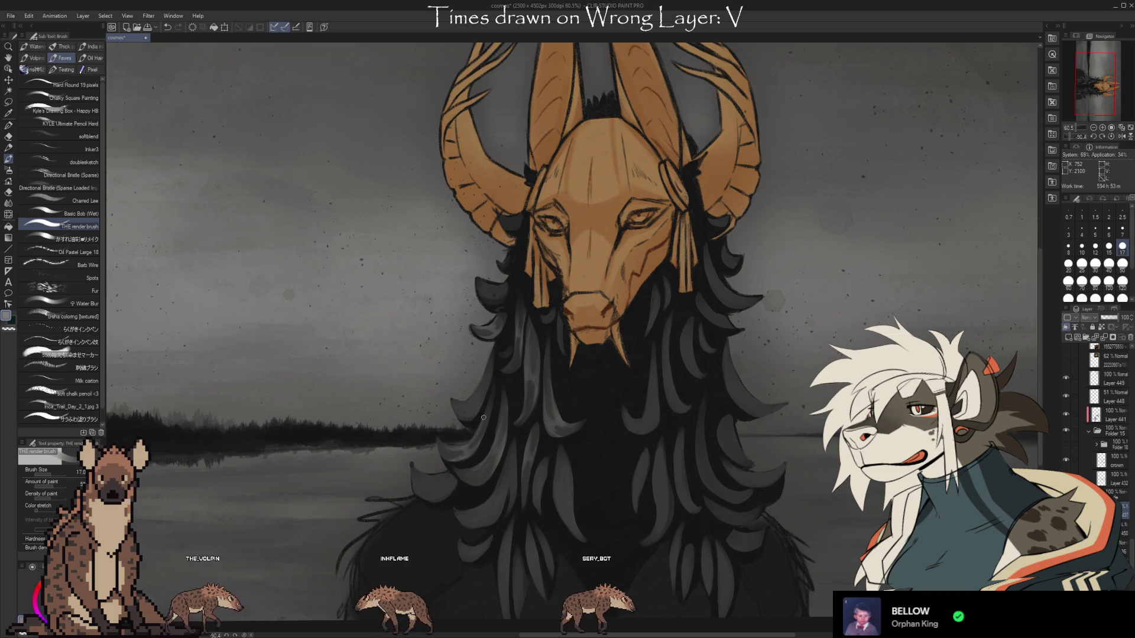
- Add more strands to the layered locks and clean up their tips with the Kneaded eraser
key("e")
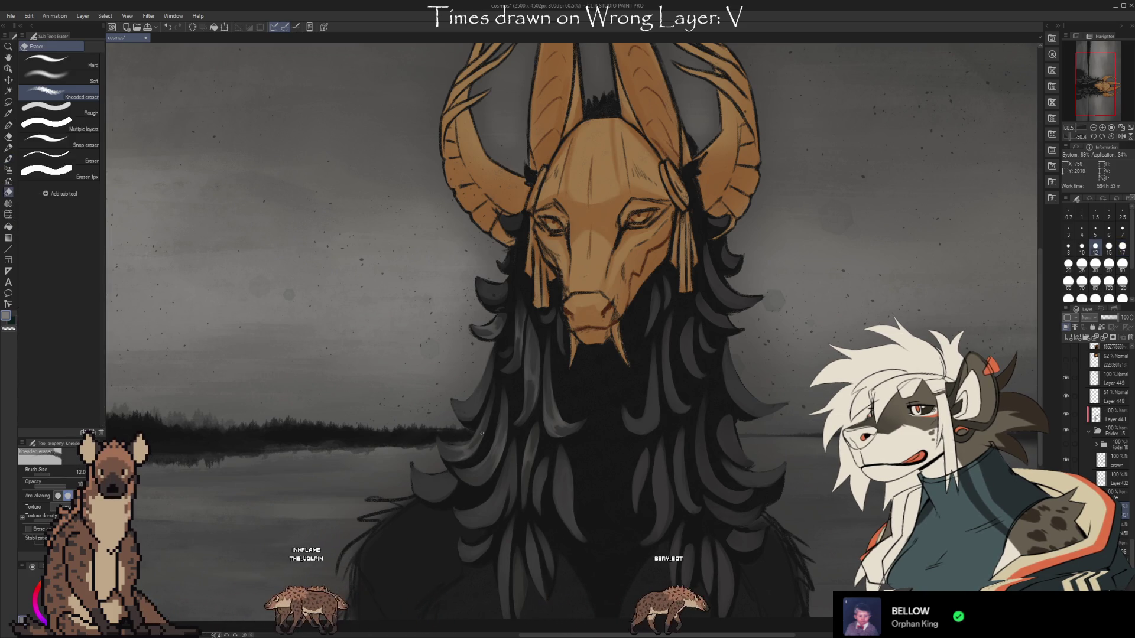
key("b")
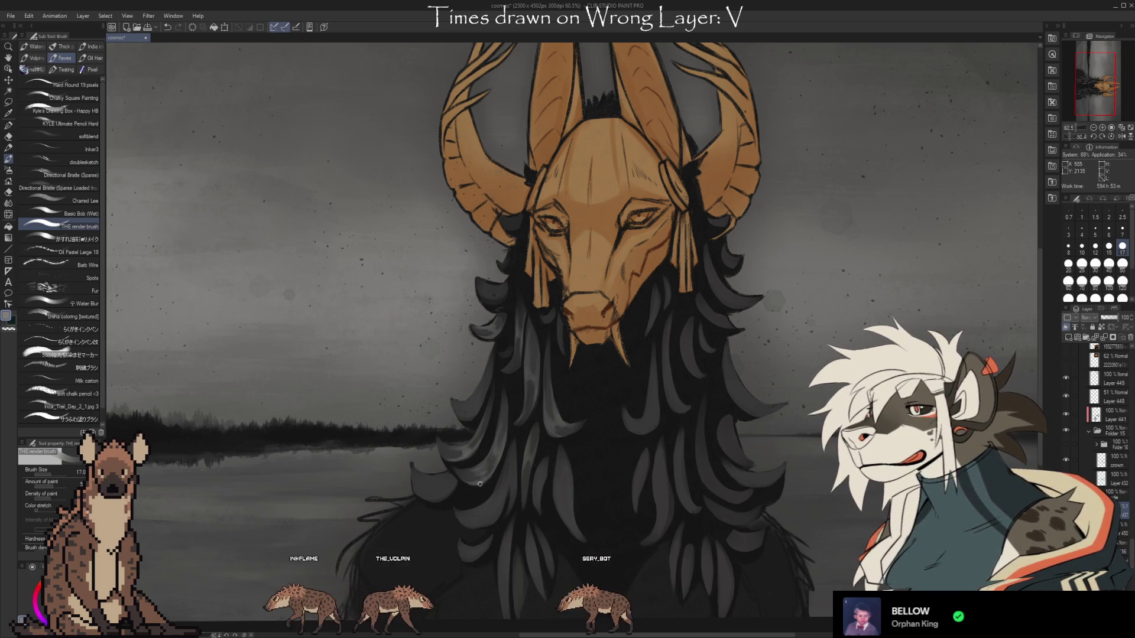
key("e")
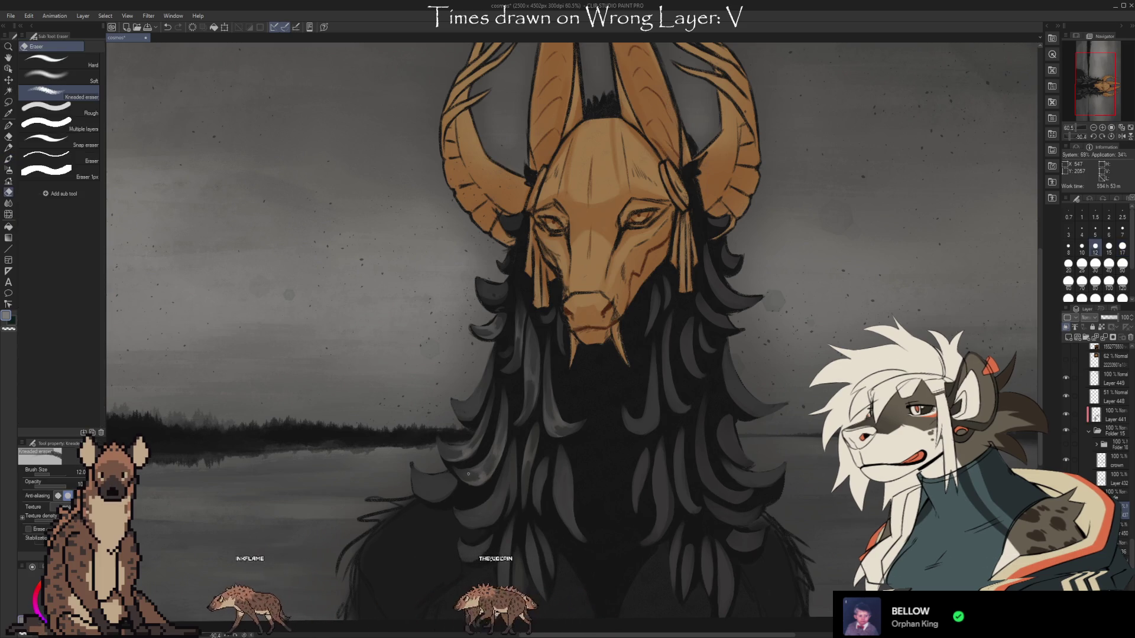
key("b")
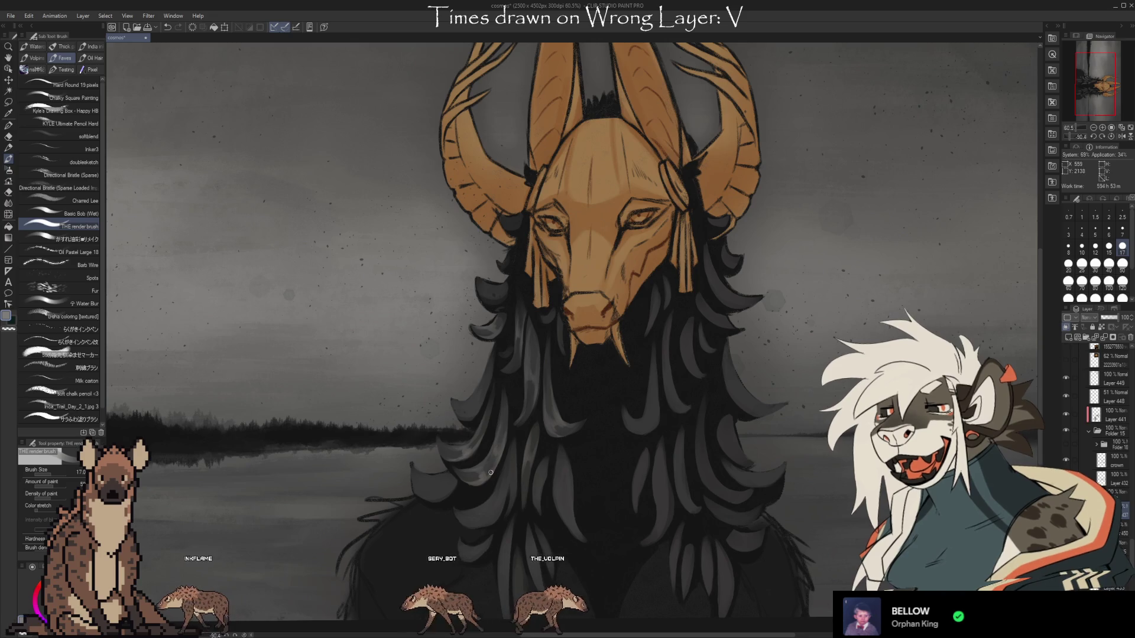
key("e")
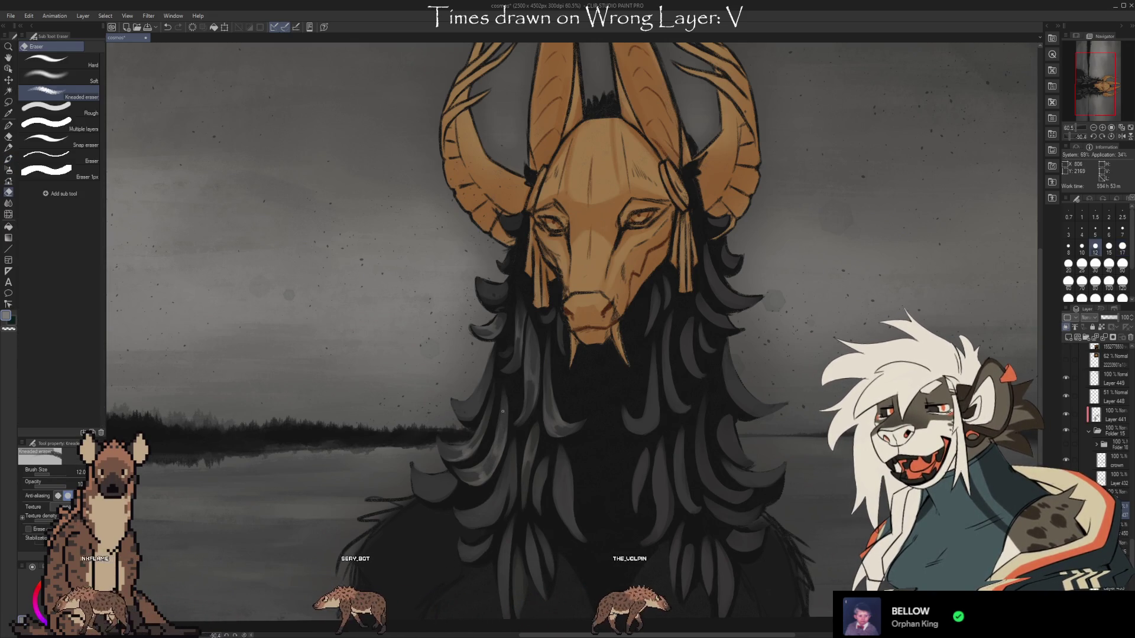
key("b")
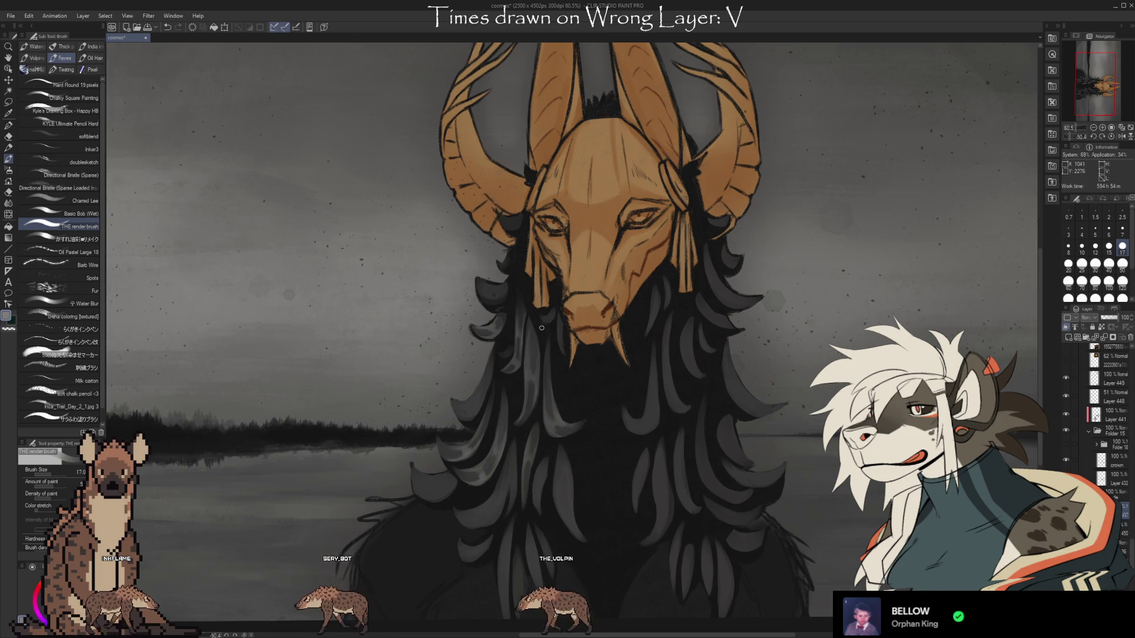
key("e")
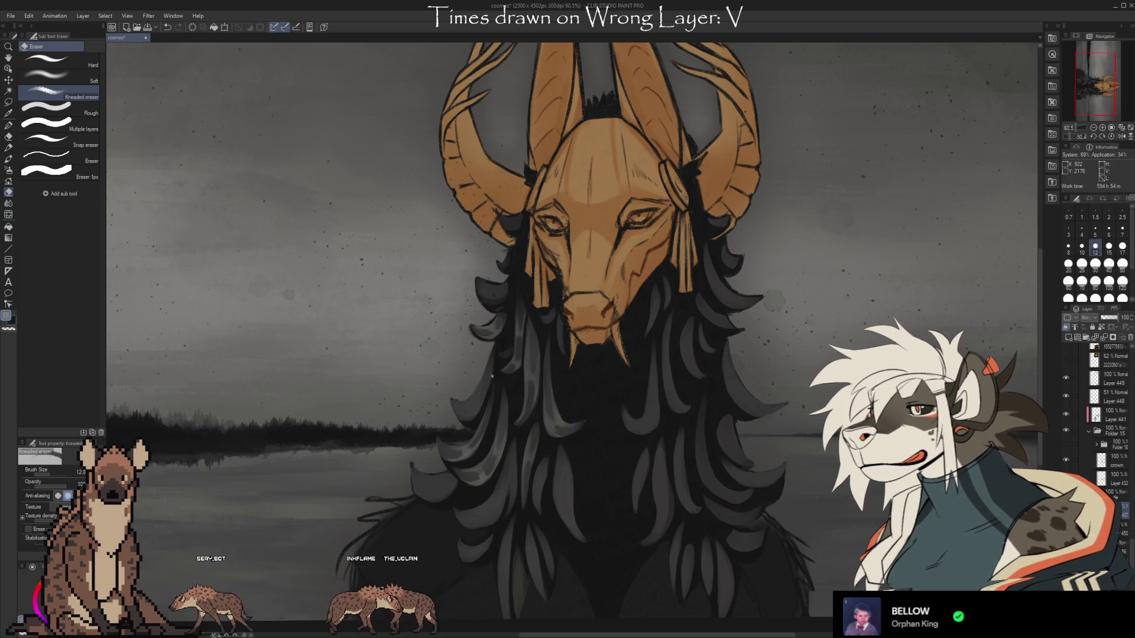
- Shift the artwork up and right to bring the upper figure and horns into view
key("b")
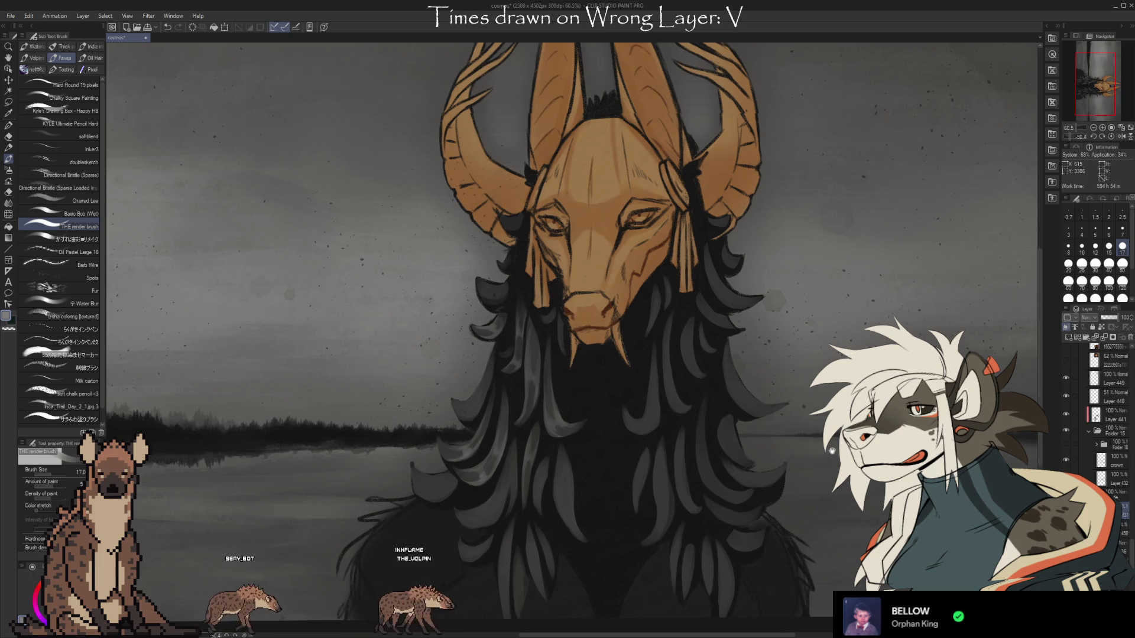
left_click_drag(730, 359, 742, 332)
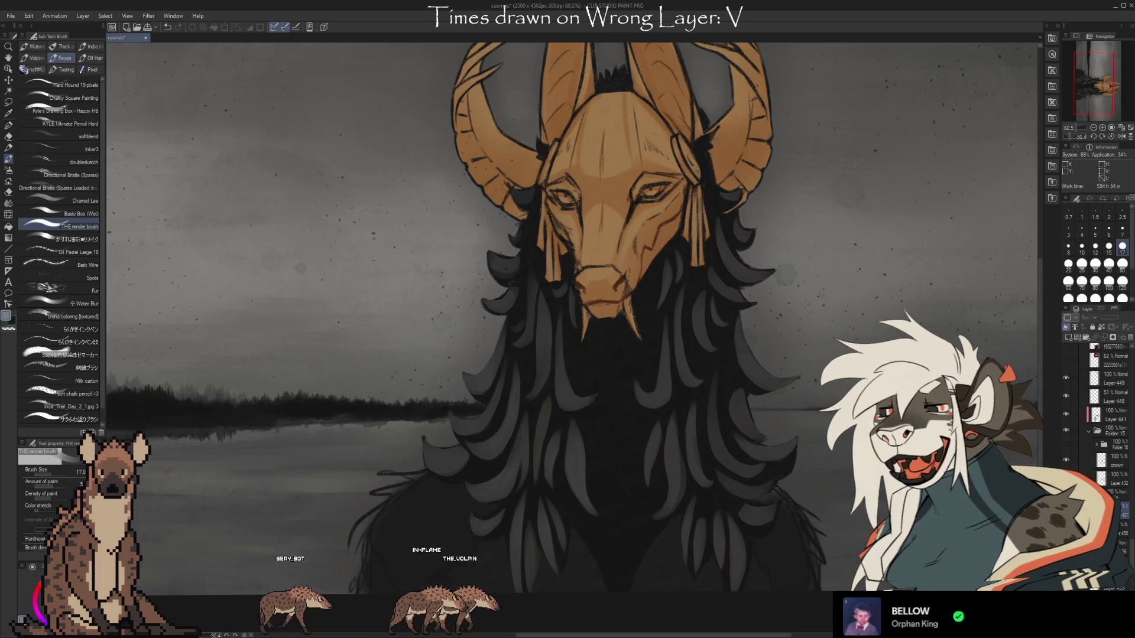
mouse_move(743, 332)
left_mouse_down()
mouse_move(808, 284)
mouse_move(754, 341)
mouse_move(752, 332)
left_mouse_up()
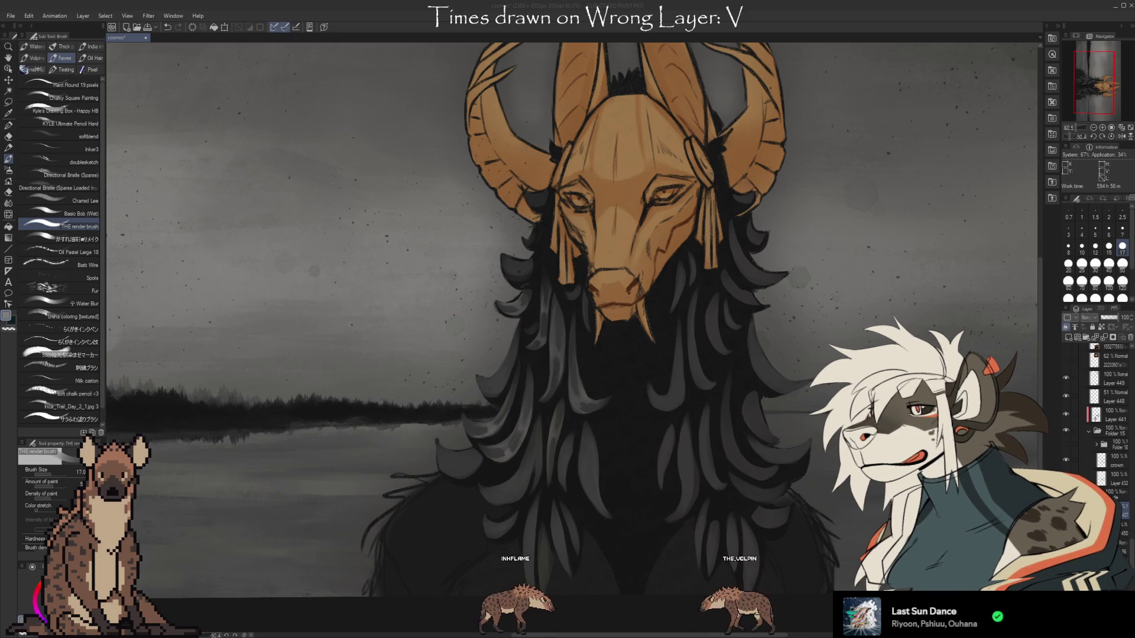
- Touch up the hair near the horns, then move the view to the lower hair and lakeshore
left_click(842, 13)
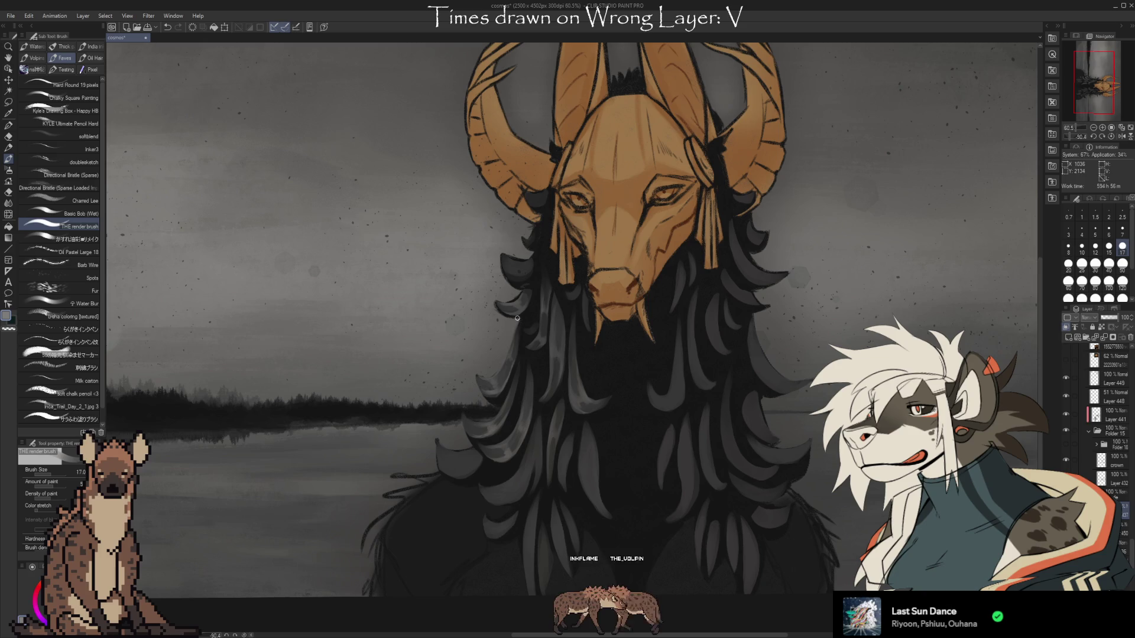
key("e")
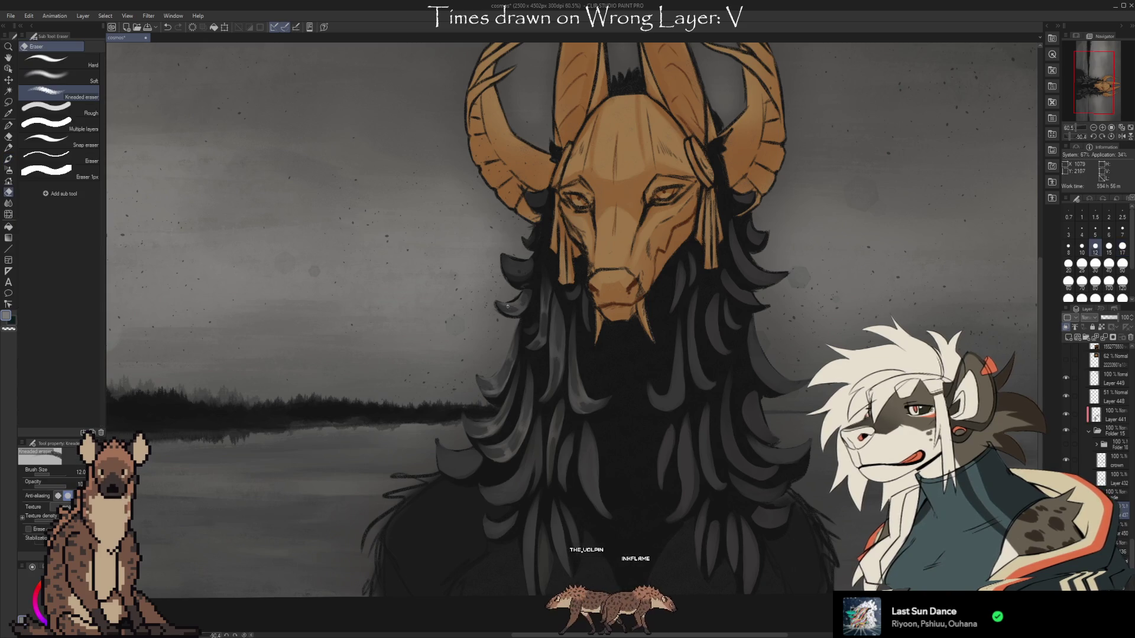
key("b")
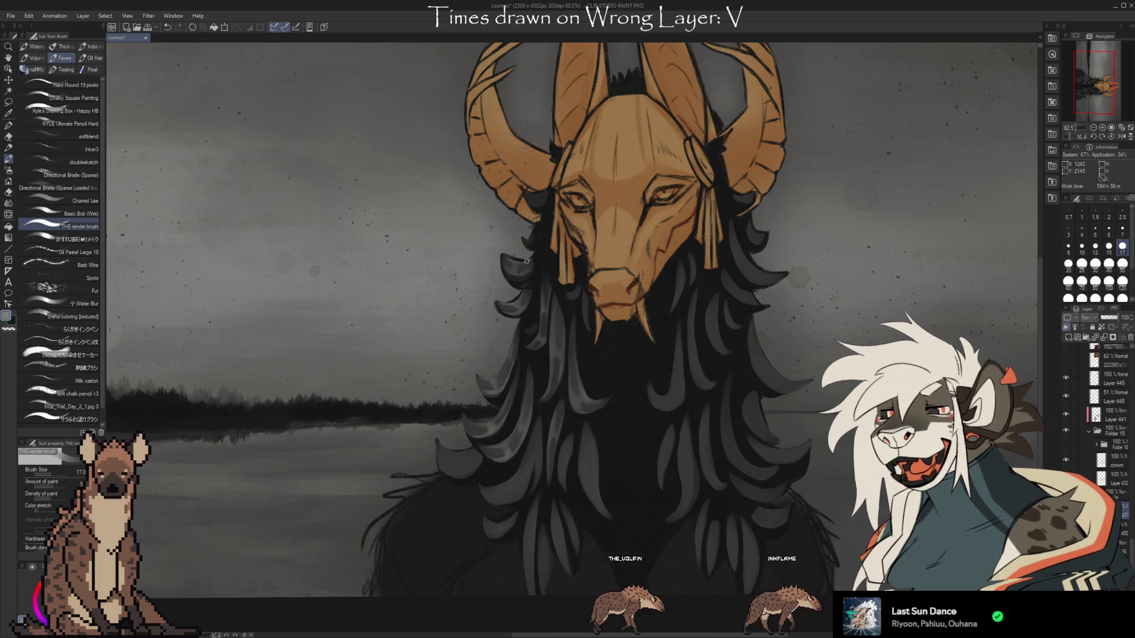
left_click_drag(658, 545, 728, 416)
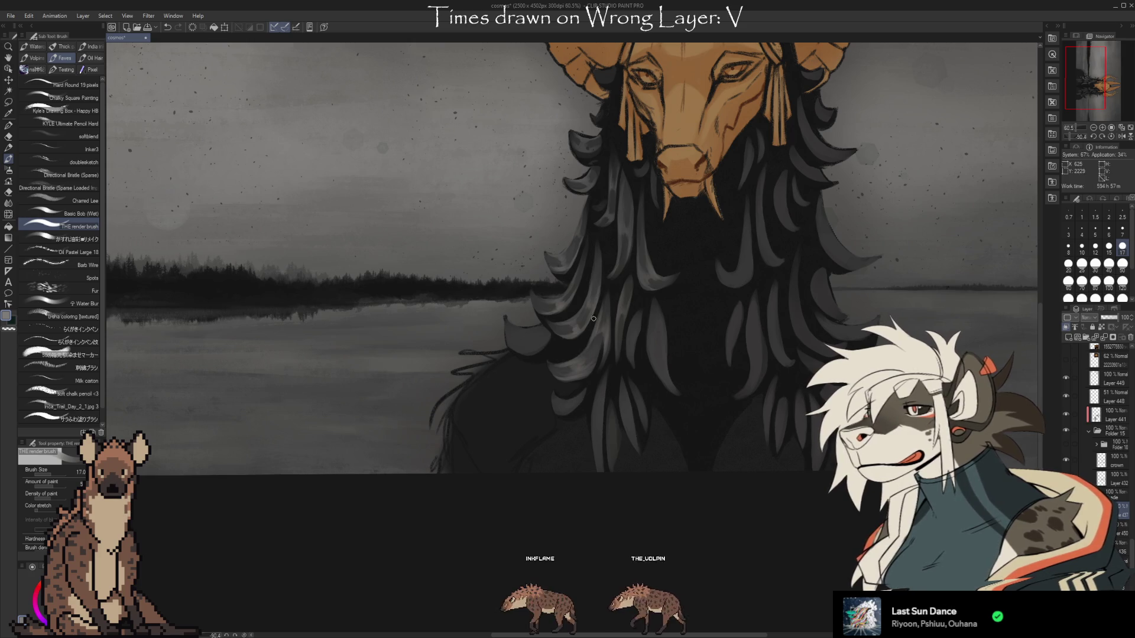
- Trim and repaint the left-side hair lock edges with repeated Kneaded eraser and render-brush passes
key("e")
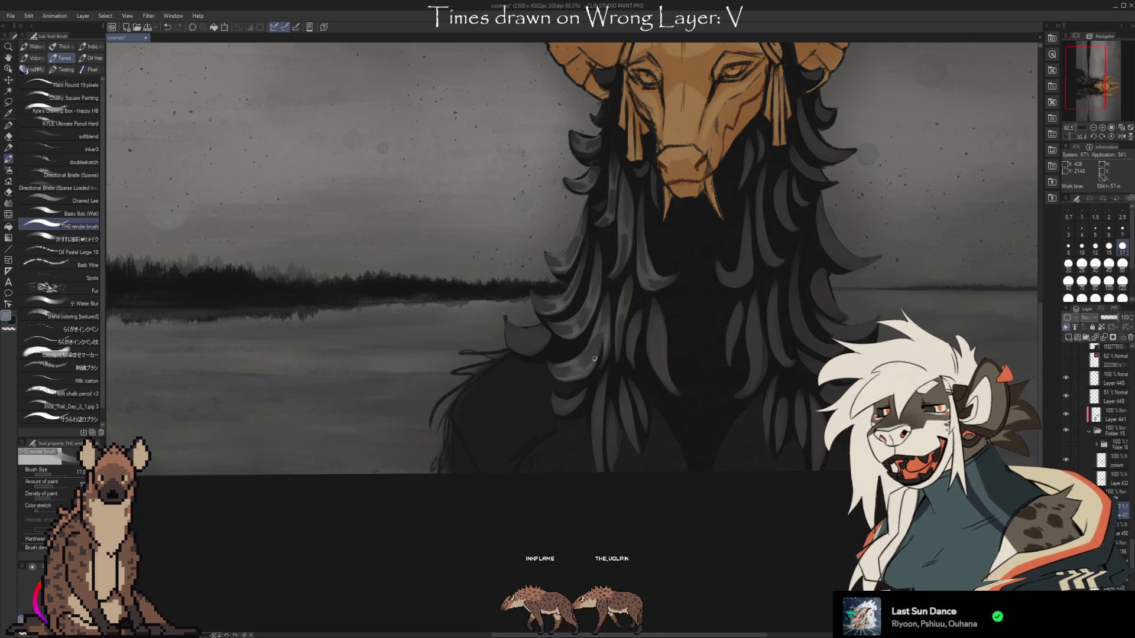
key("b")
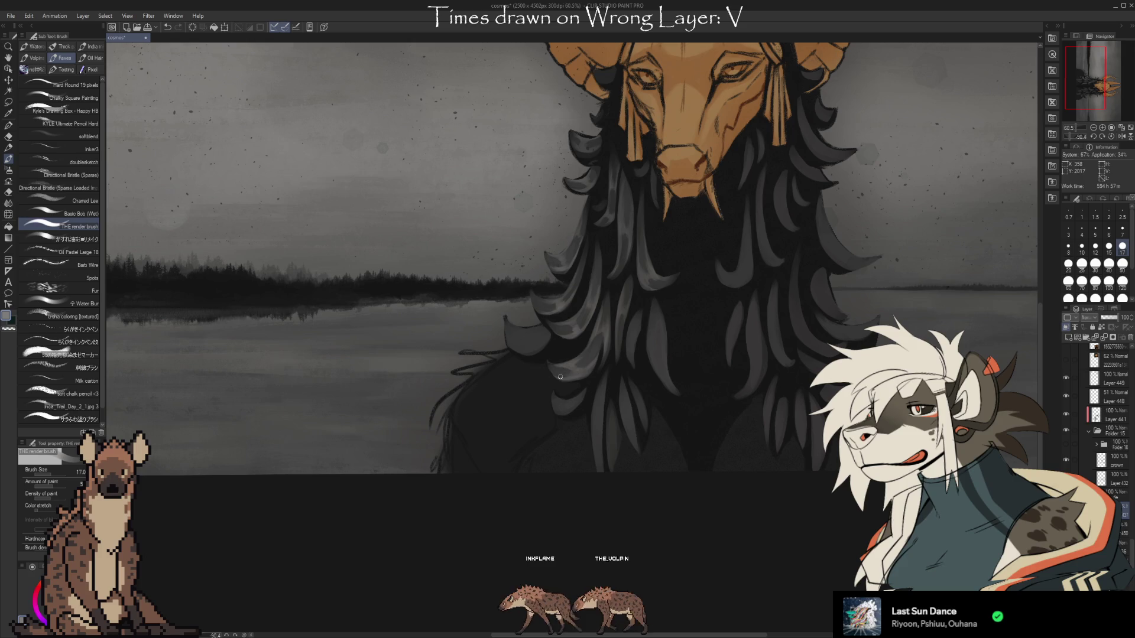
key("e")
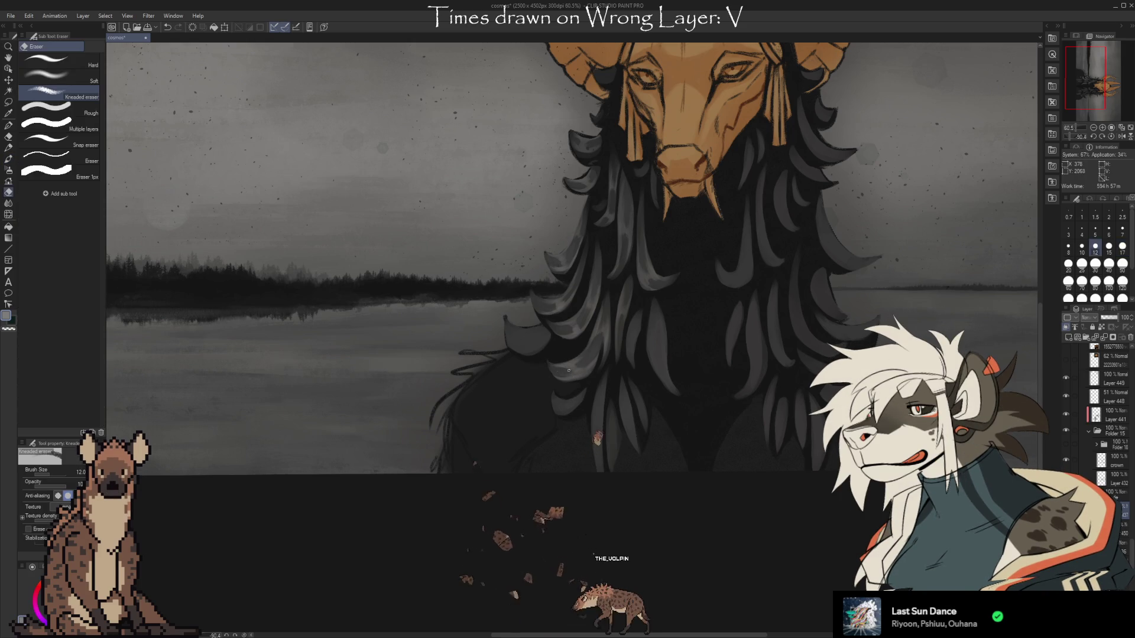
key("b")
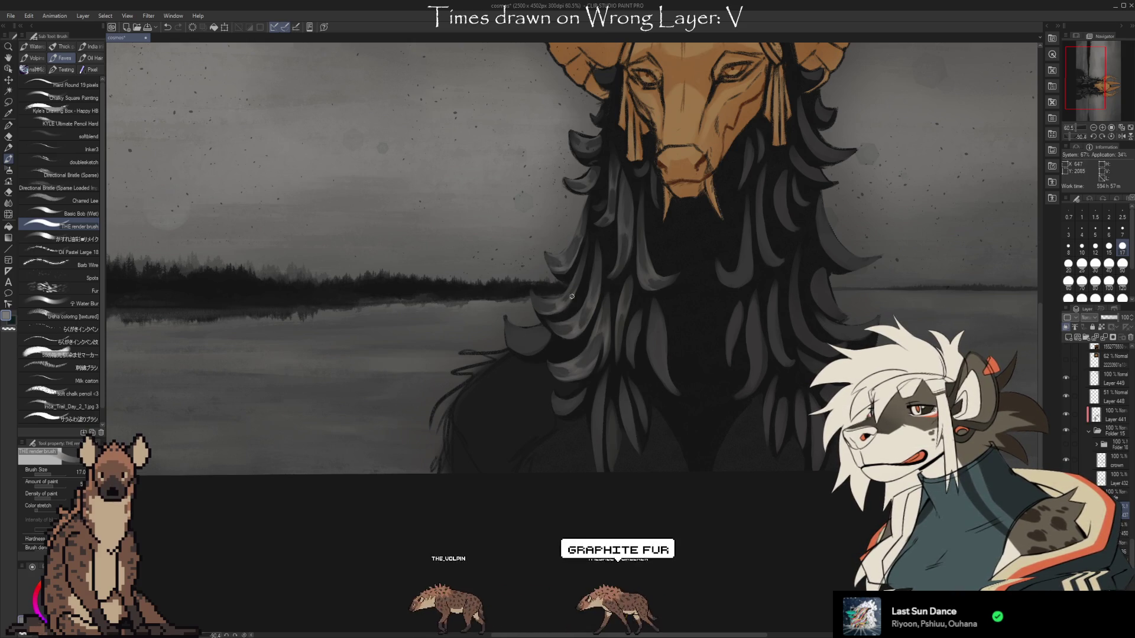
key("e")
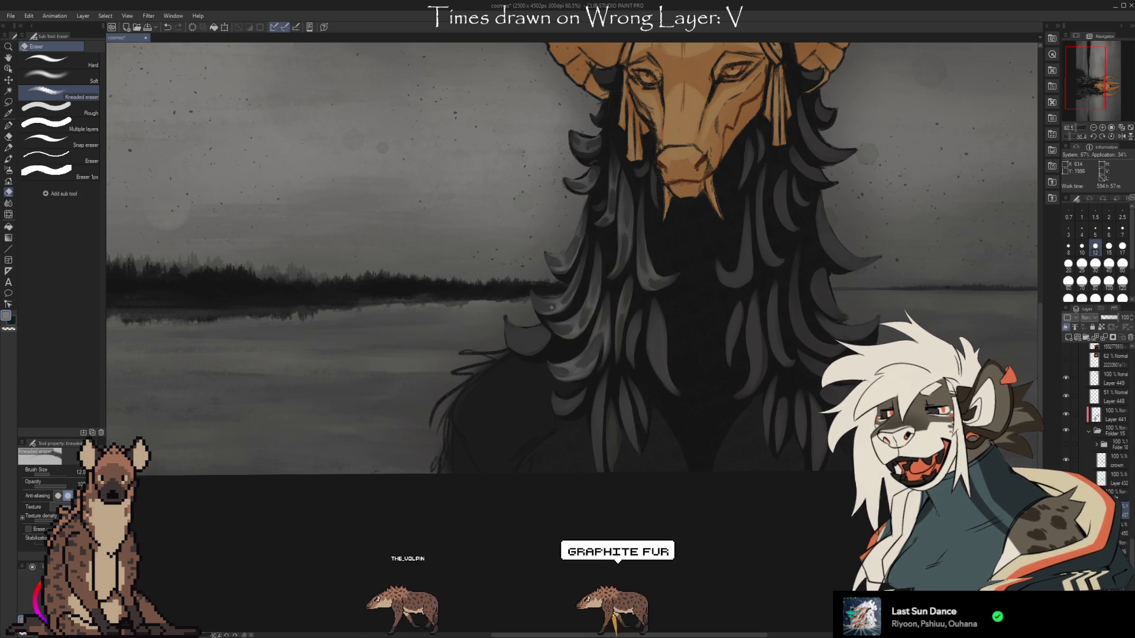
key("b")
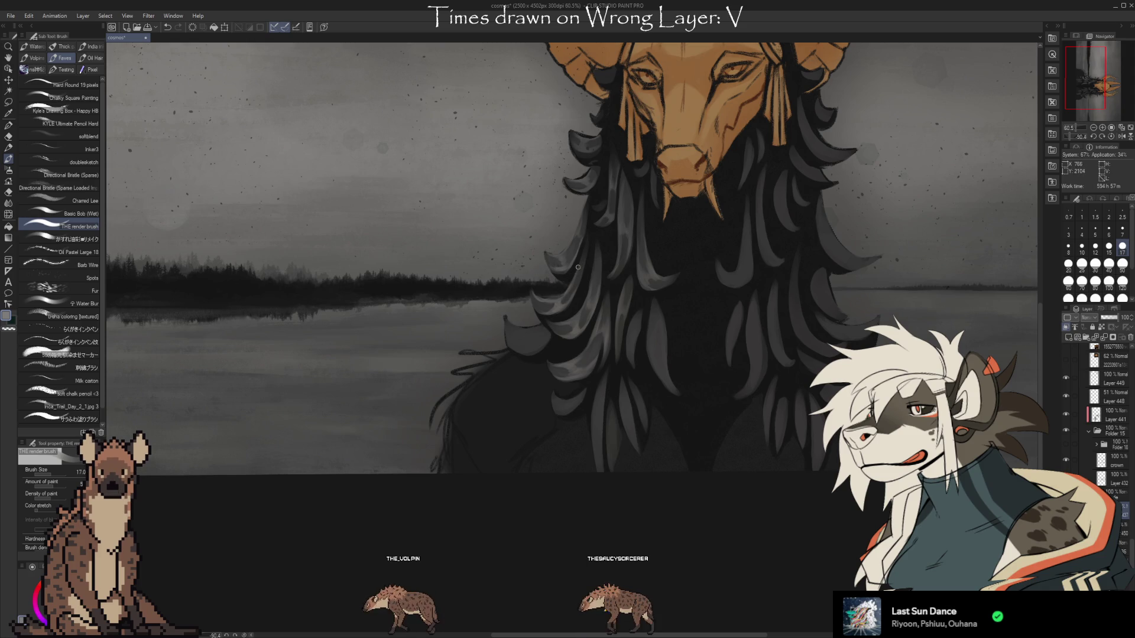
key("e")
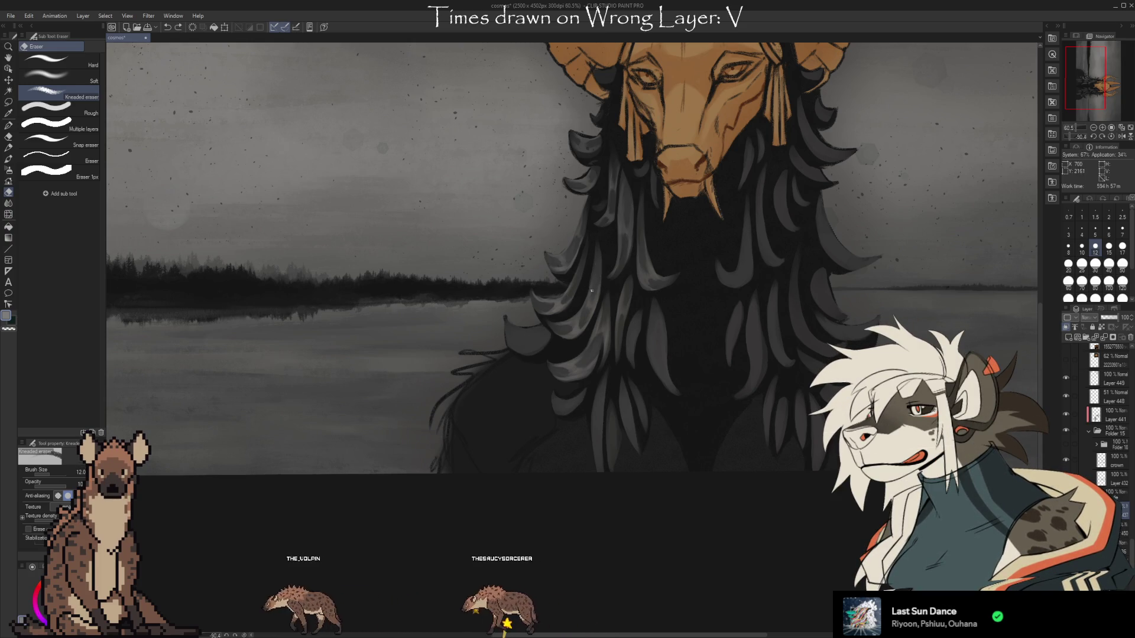
key("b")
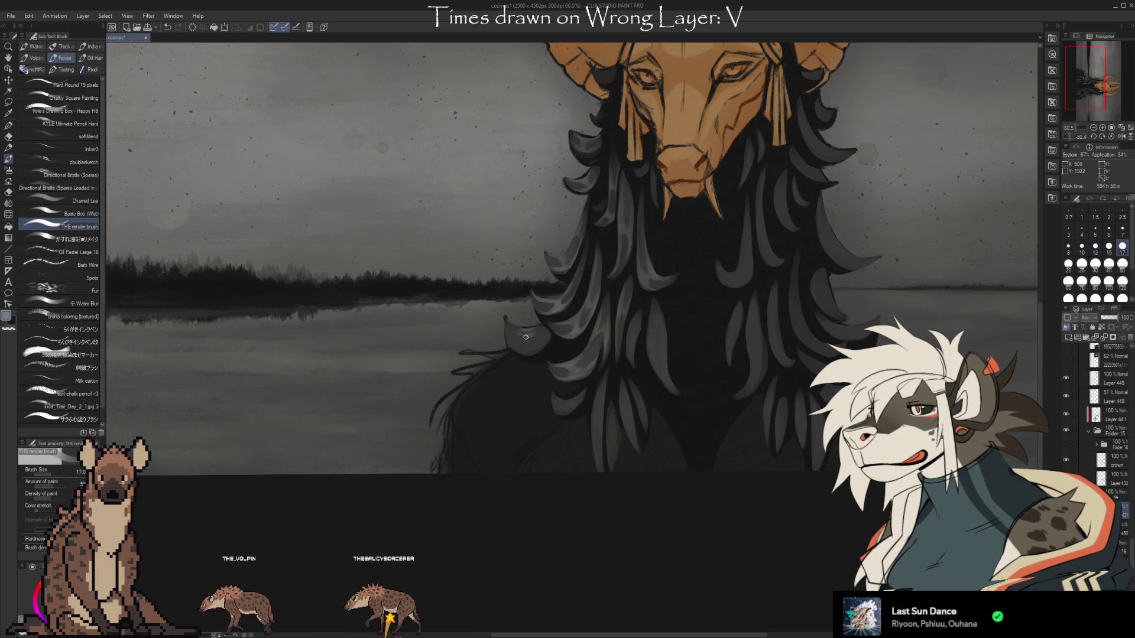
- Paint a curved dark hair lock over the lake on the figure's left
left_click_drag(505, 318, 533, 354)
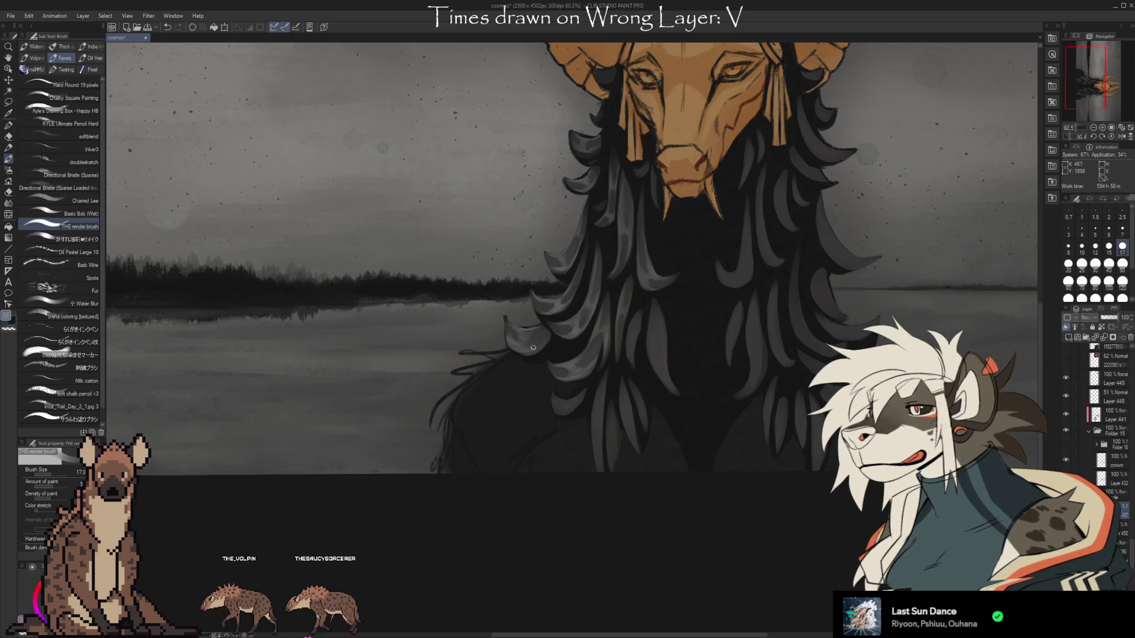
key("e")
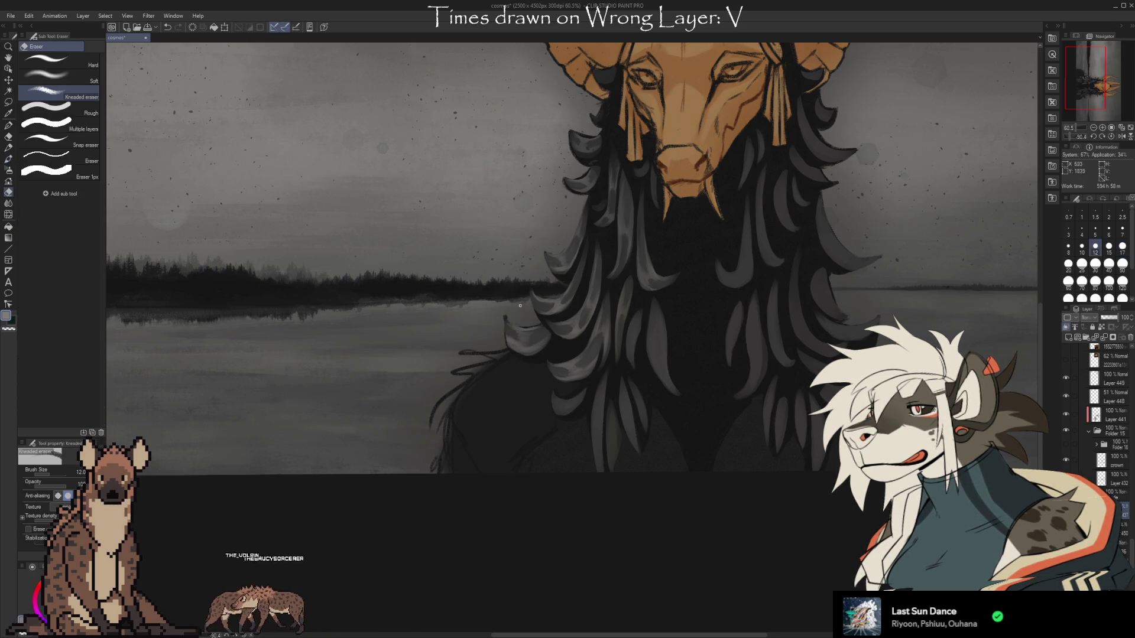
key("b")
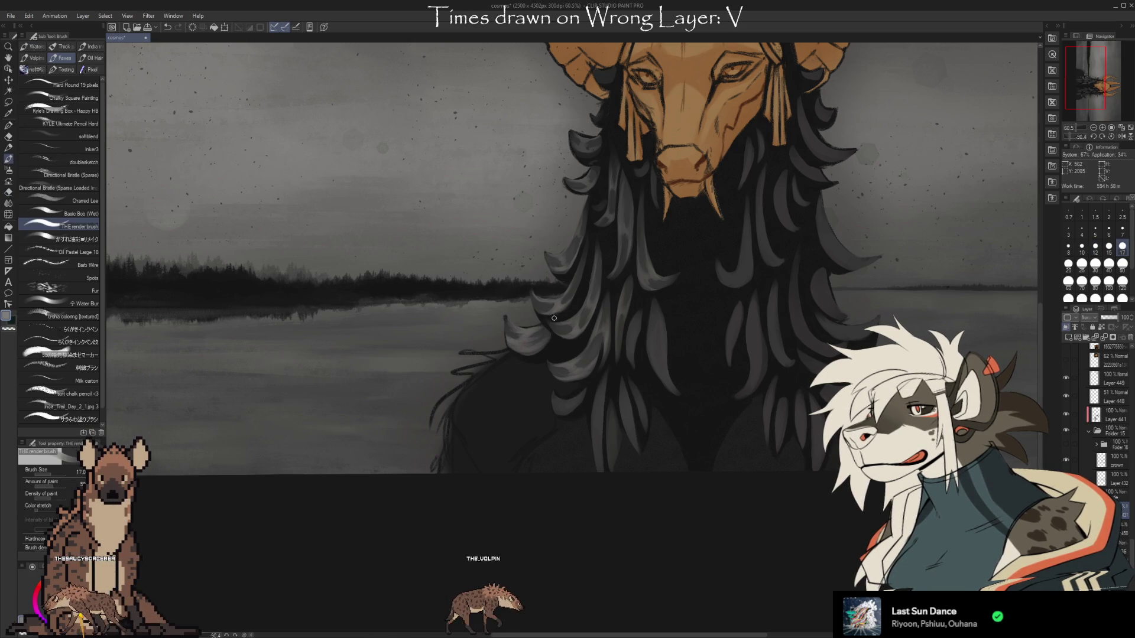
- Clean up the new lock's edges and tips with alternating eraser and brush passes
key("e")
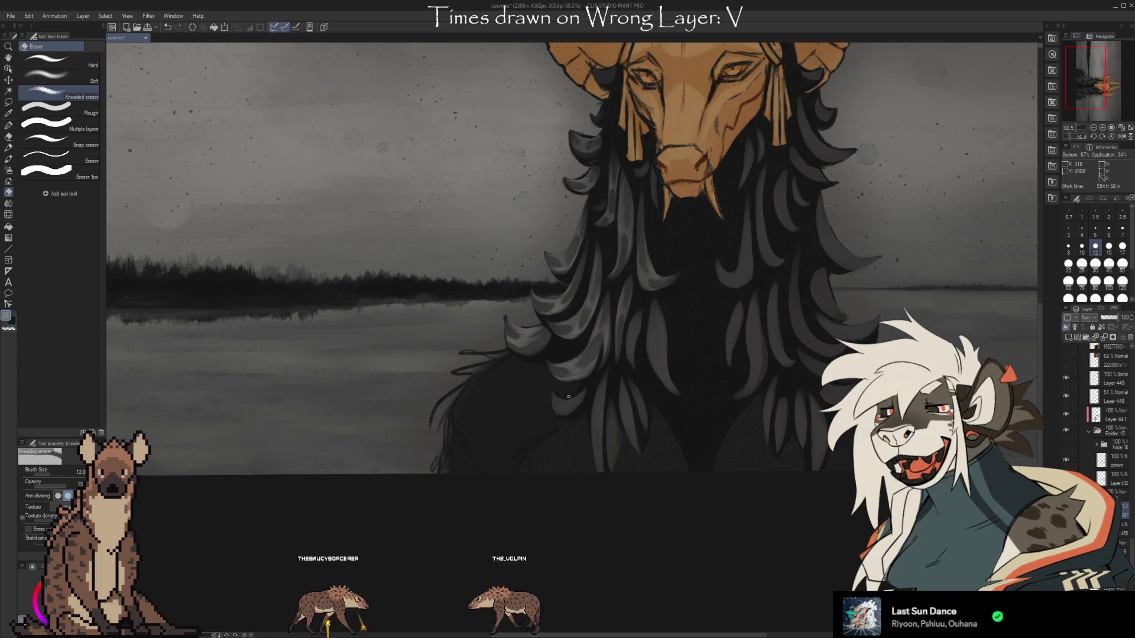
key("b")
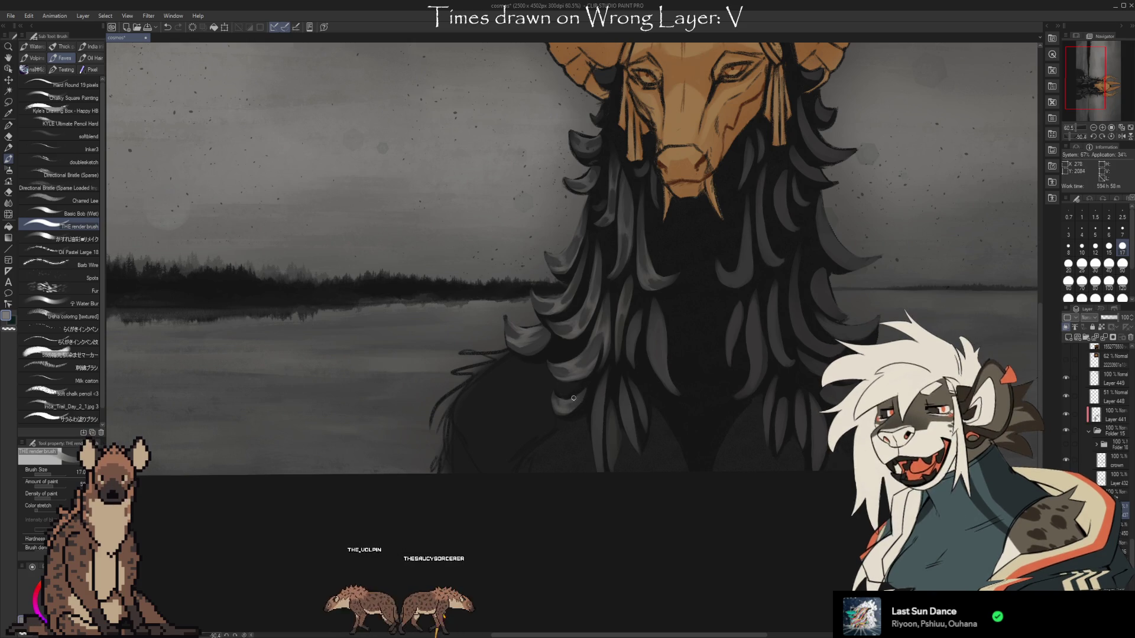
key("e")
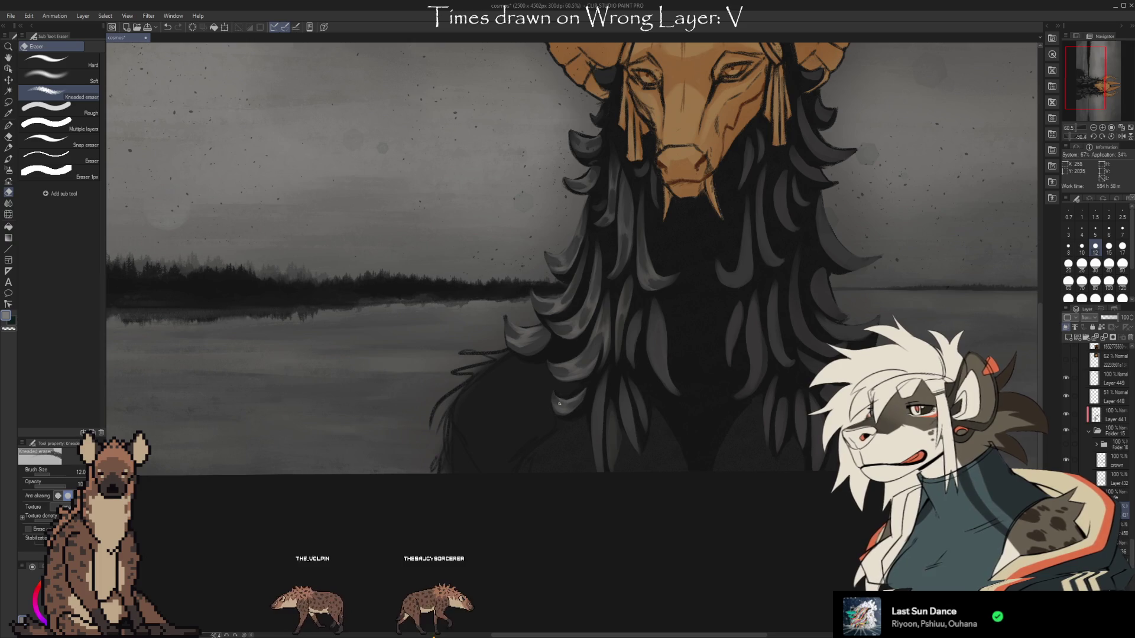
key("b")
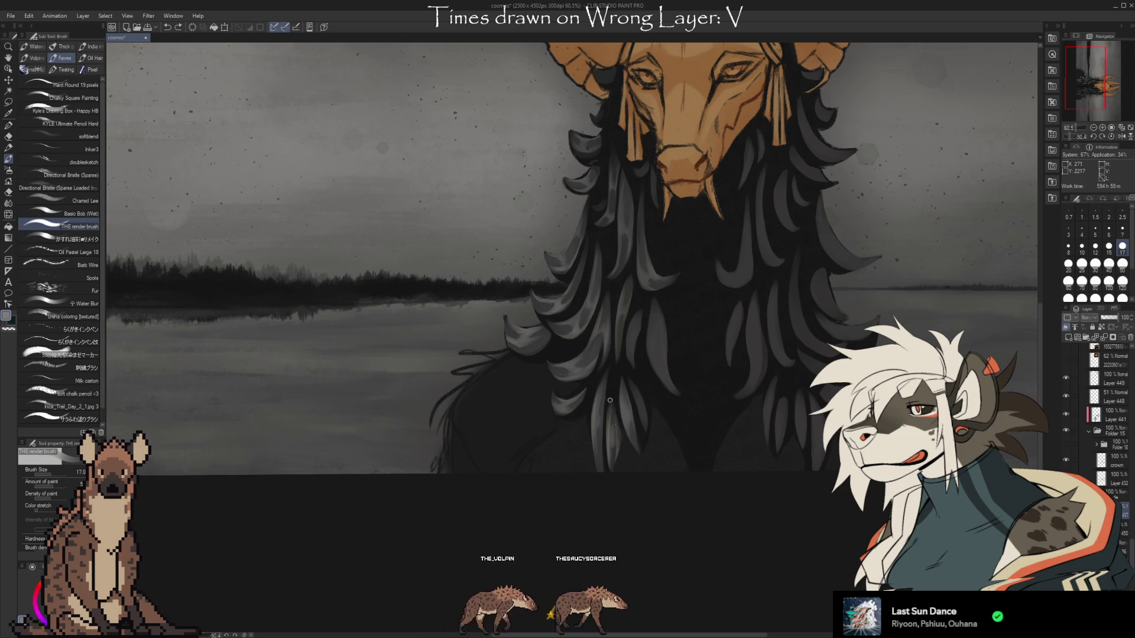
key("e")
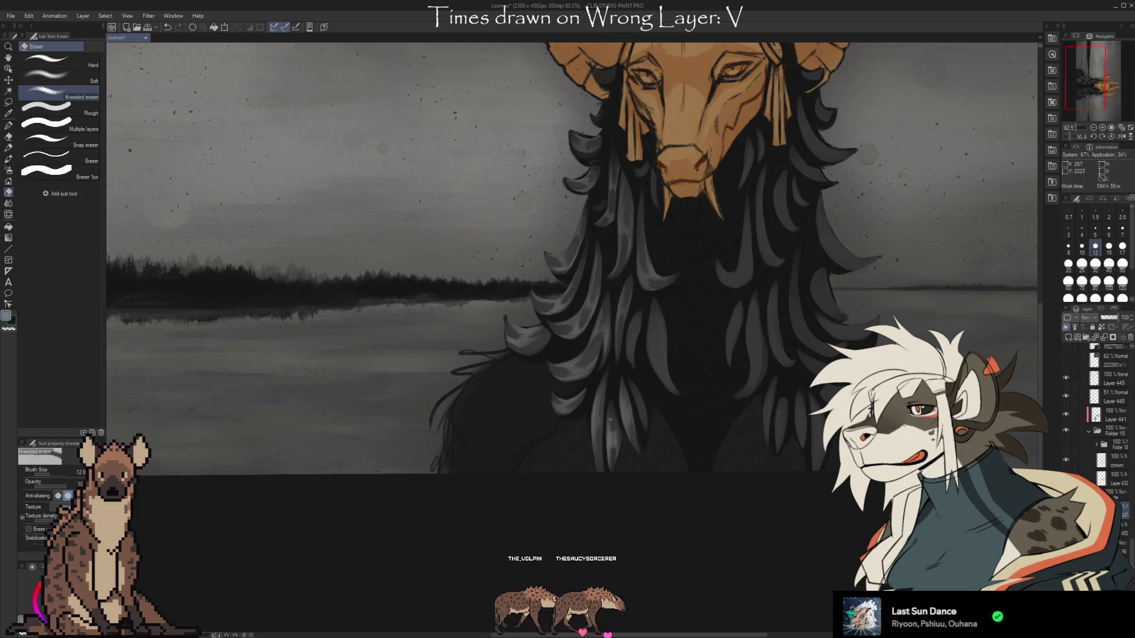
- Point the lower chest hair locks, alternating the render brush (size 17) and Kneaded eraser (size 12)
key("b")
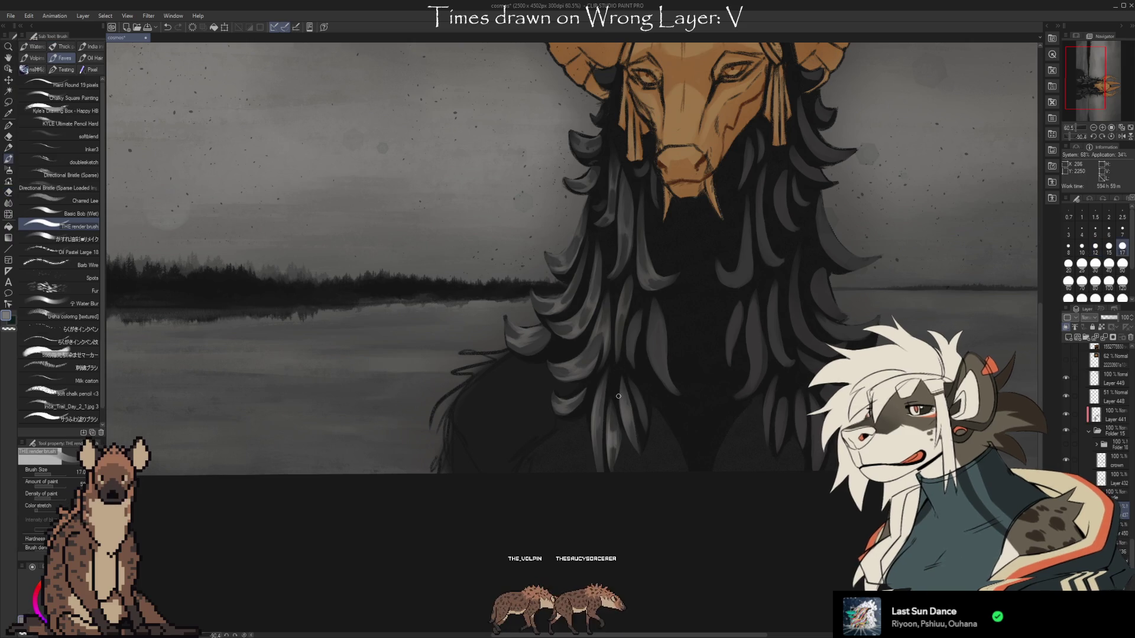
key("e")
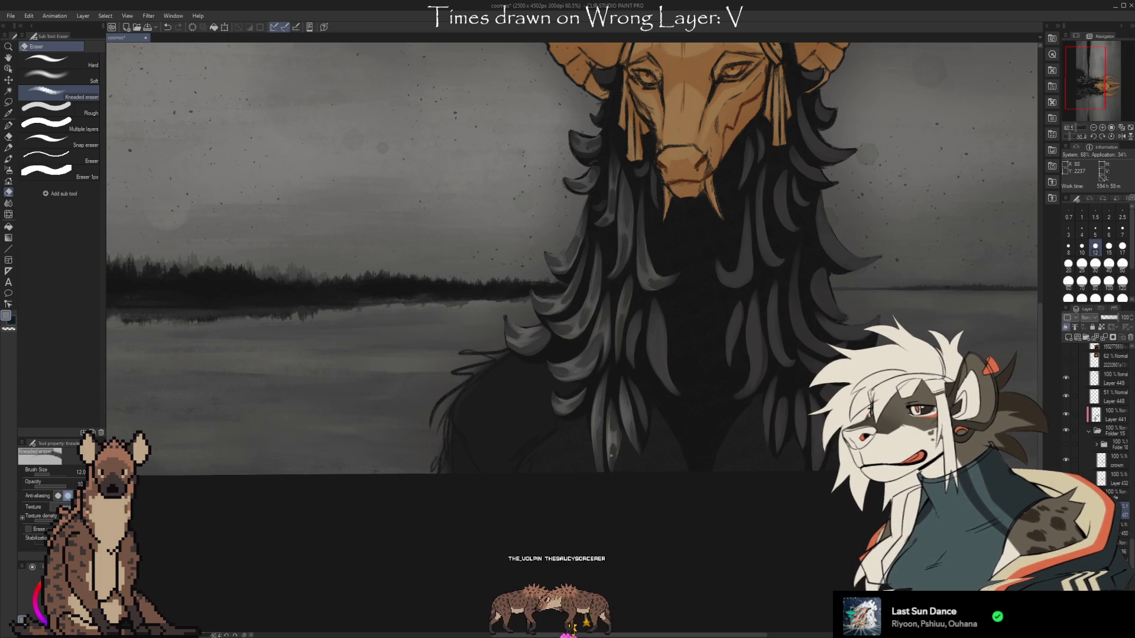
key("b")
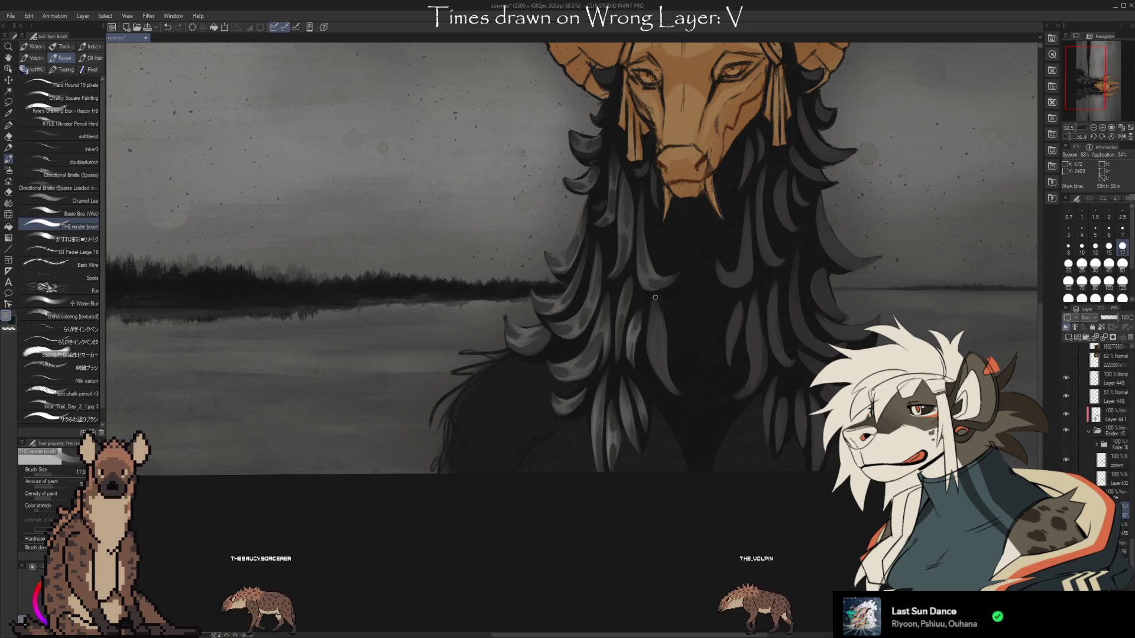
key("e")
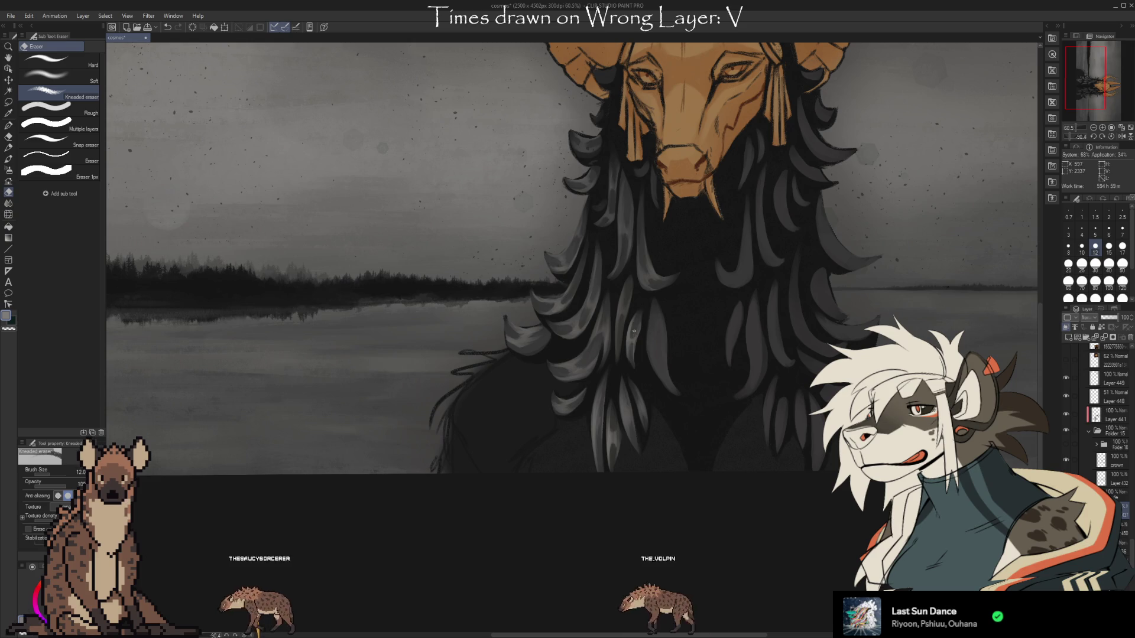
key("b")
key("e")
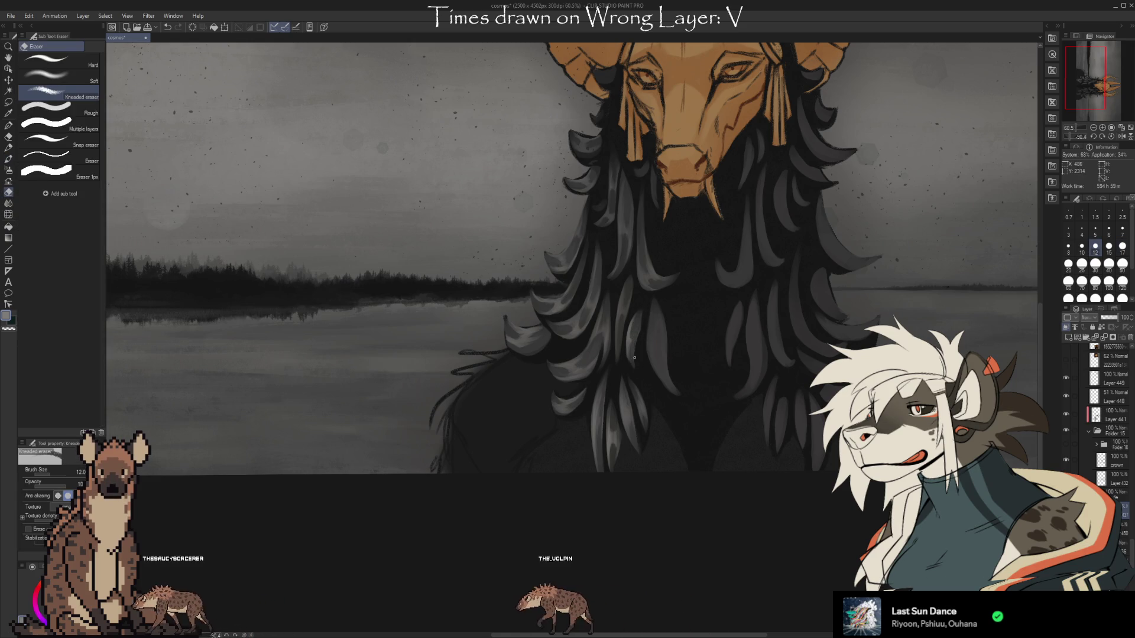
key("b")
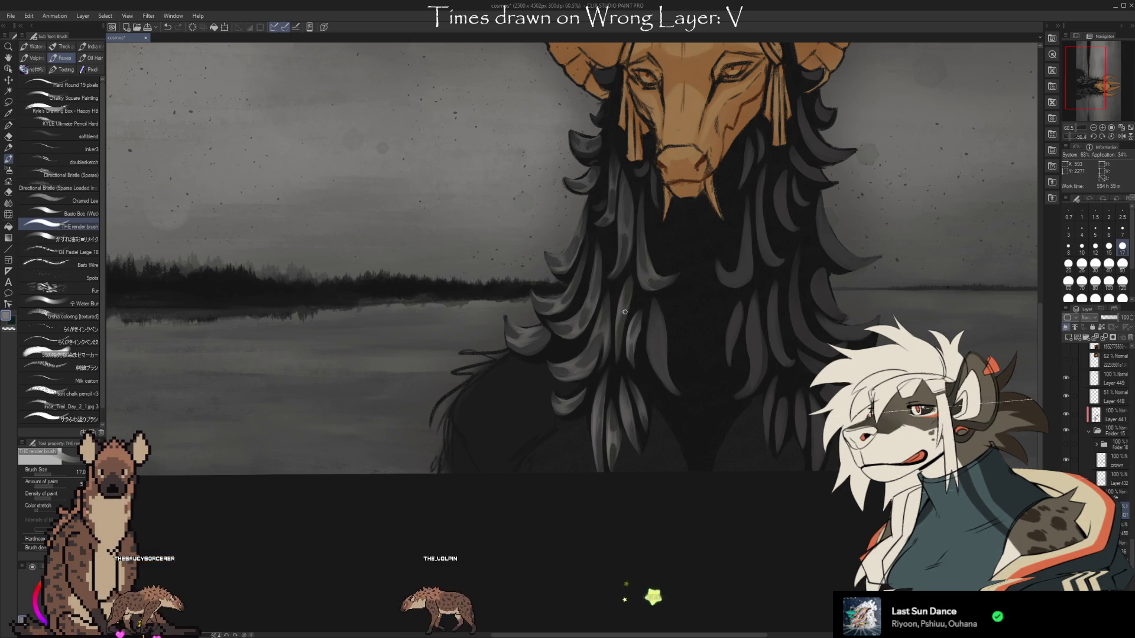
key("e")
key("b")
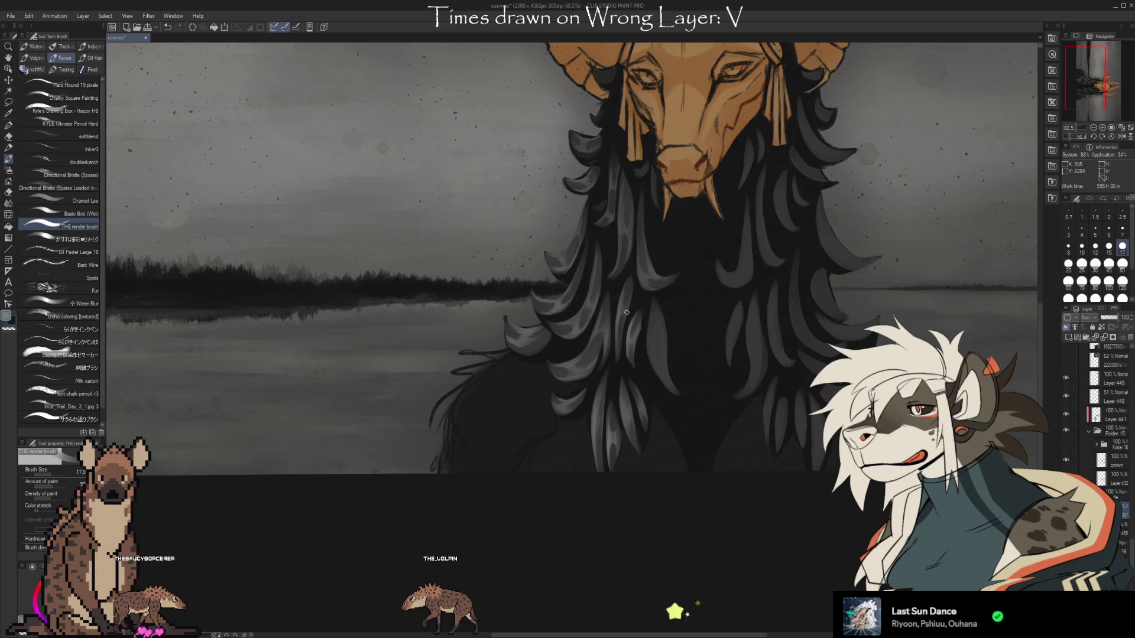
key("e")
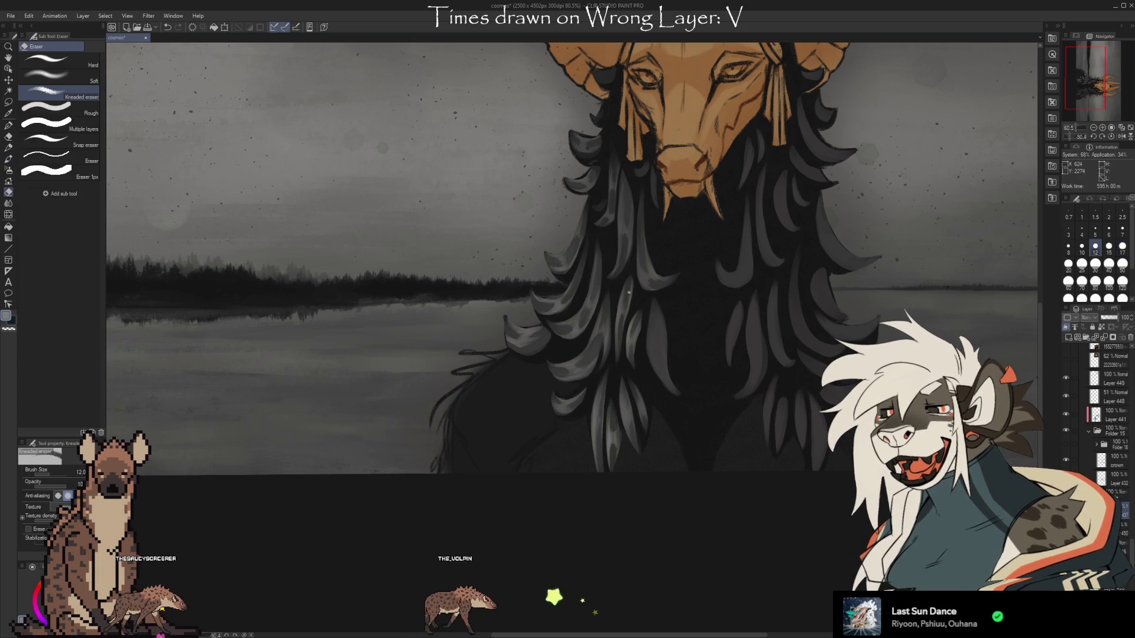
key("b")
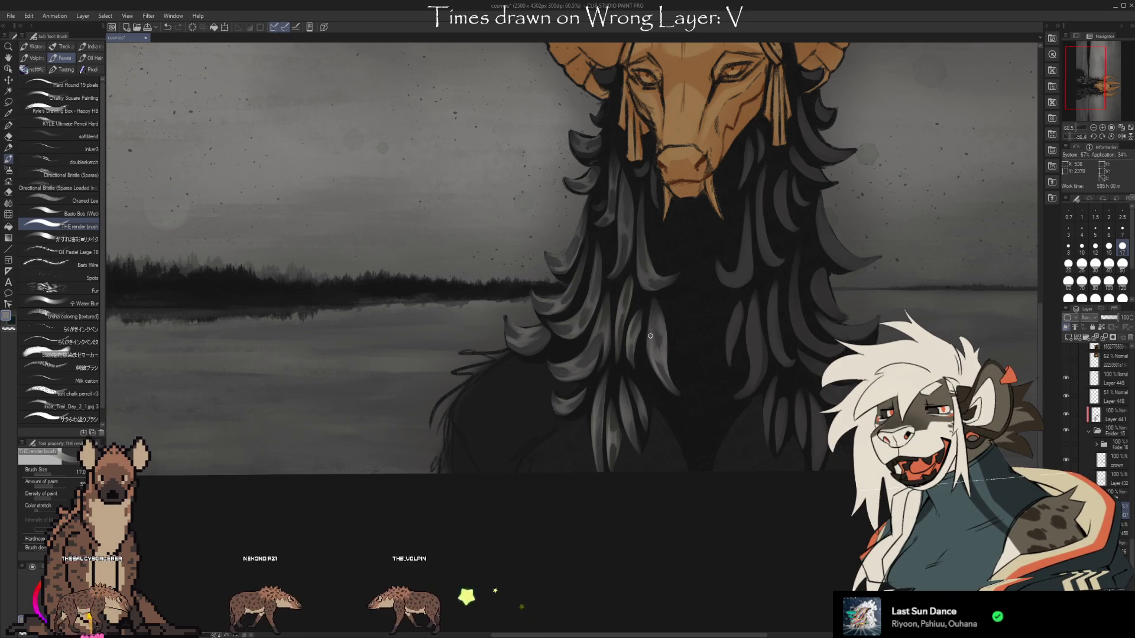
- Trim and repaint the grey lock ends around the chest with Kneaded eraser and render brush
key("e")
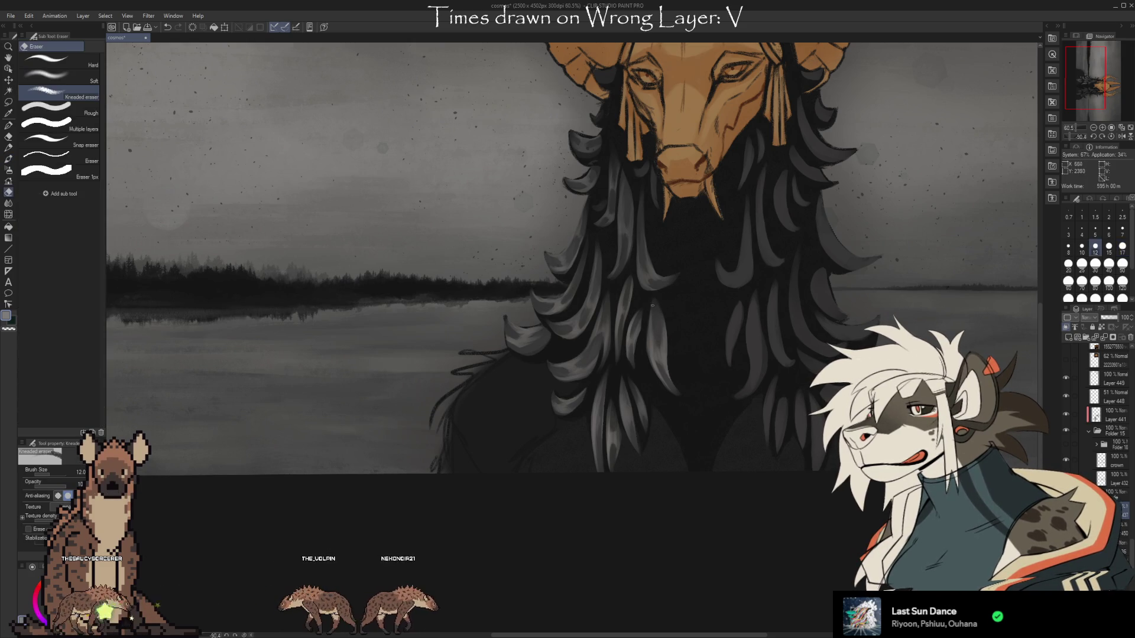
key("b")
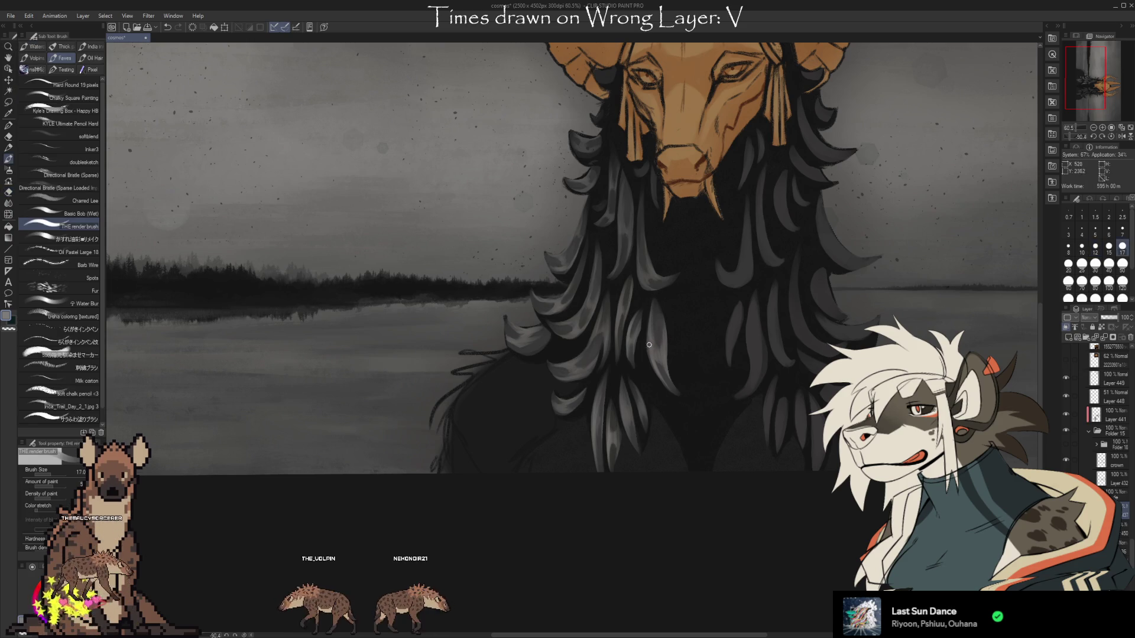
key("e")
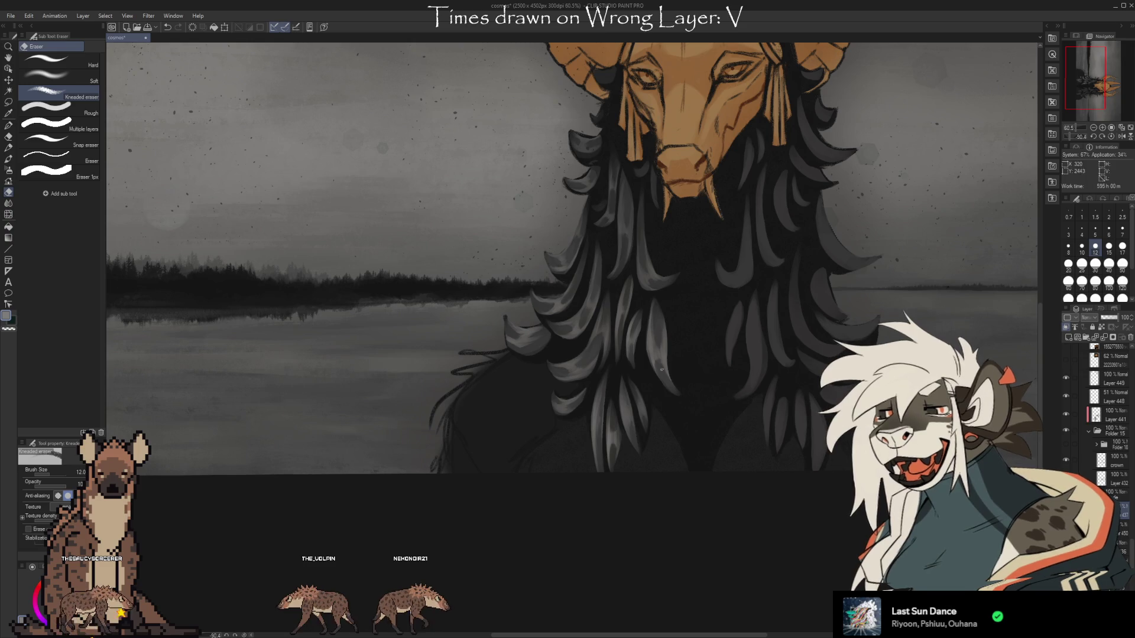
key("b")
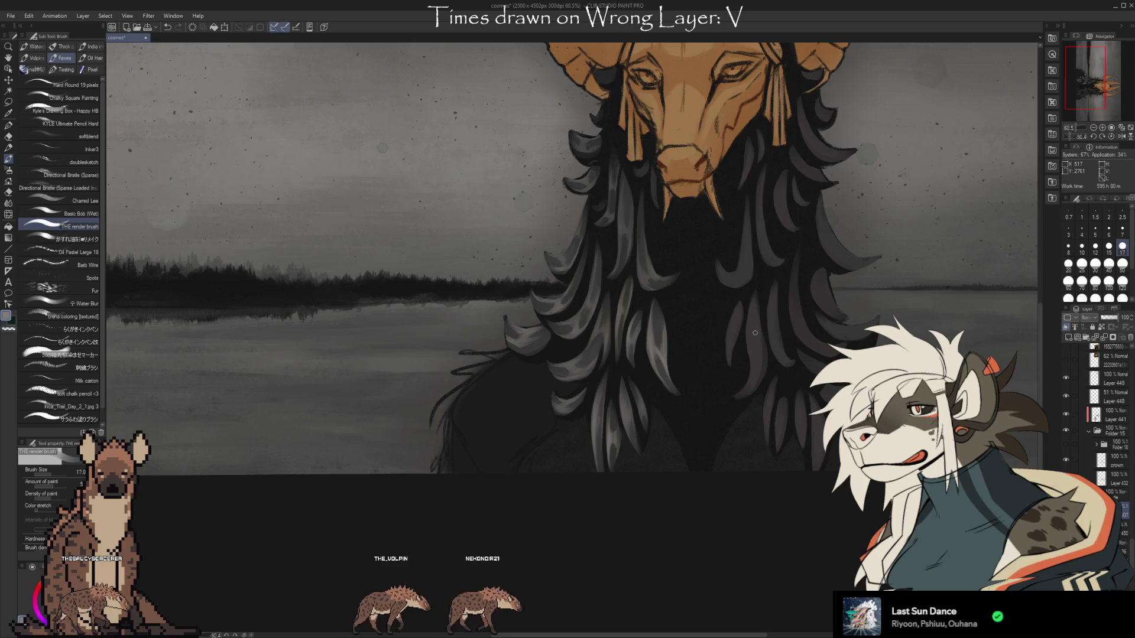
key("e")
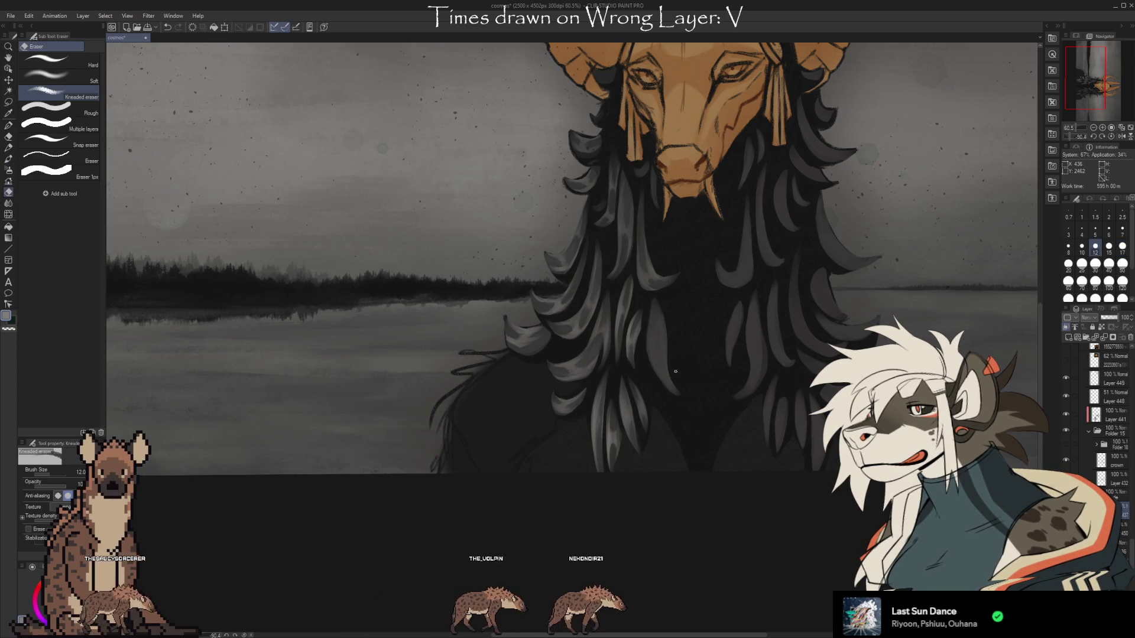
key("b")
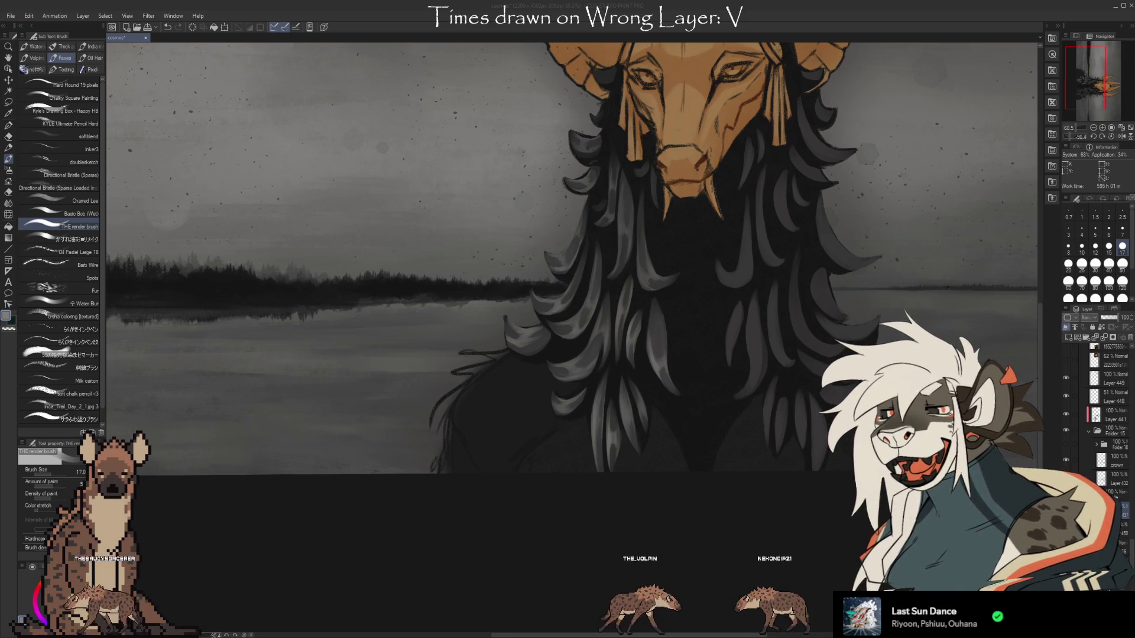
- Zoom the canvas to 50% and pan to center the masked face and long hair
left_click_drag(574, 295, 455, 408)
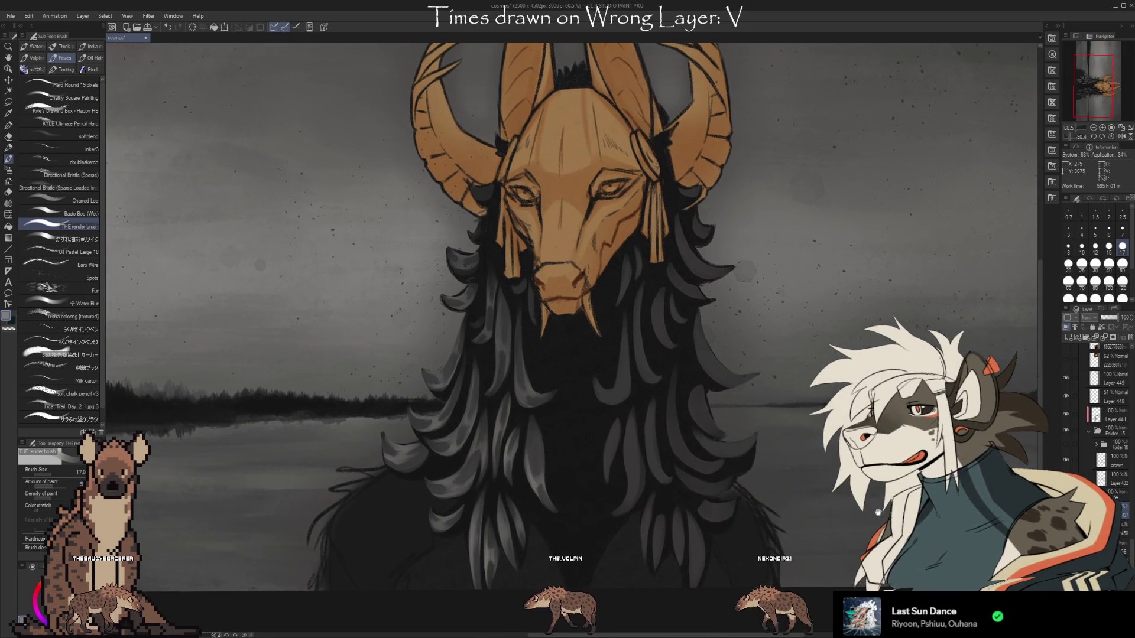
scroll(568, 379, "down", 3)
left_click_drag(754, 476, 605, 403)
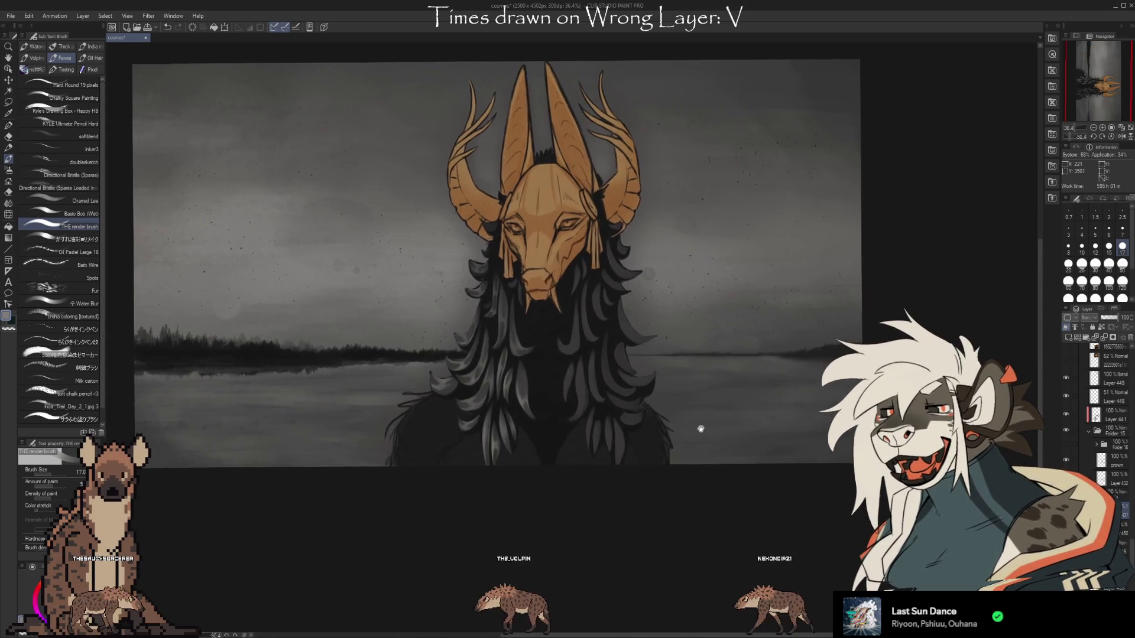
scroll(606, 403, "up", 4)
scroll(582, 404, "down", 4)
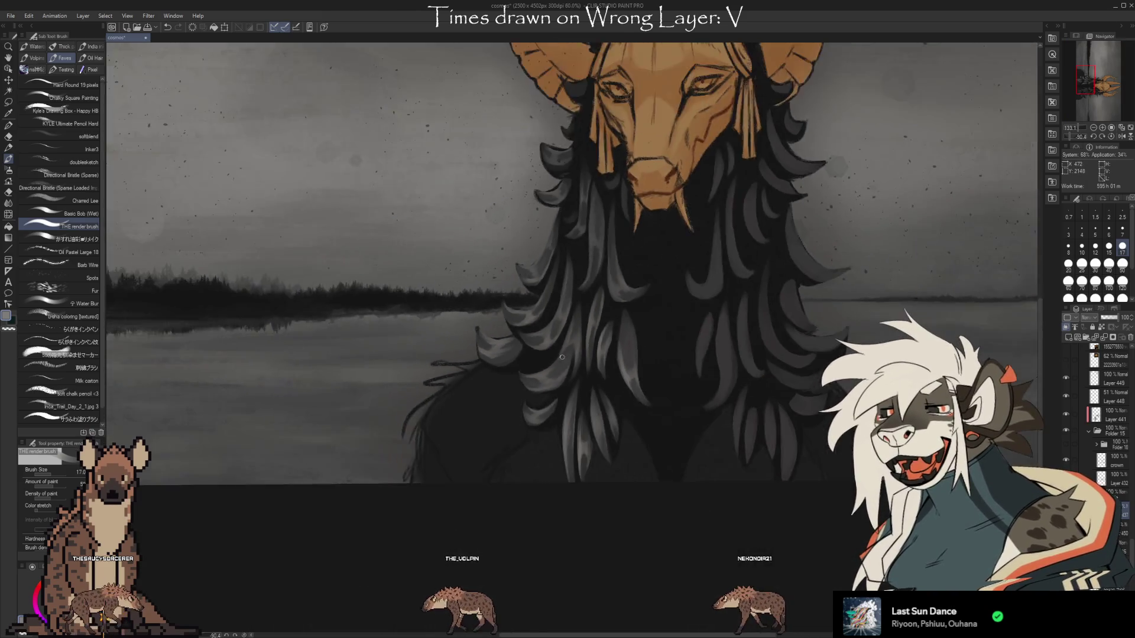
scroll(581, 426, "up", 2)
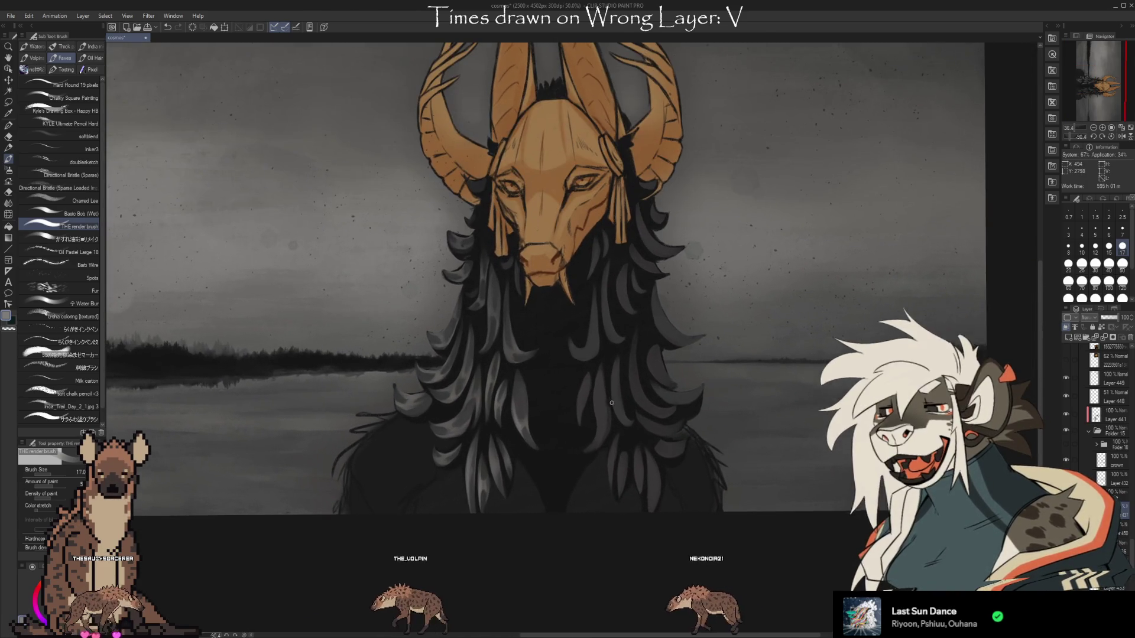
left_click_drag(579, 444, 598, 460)
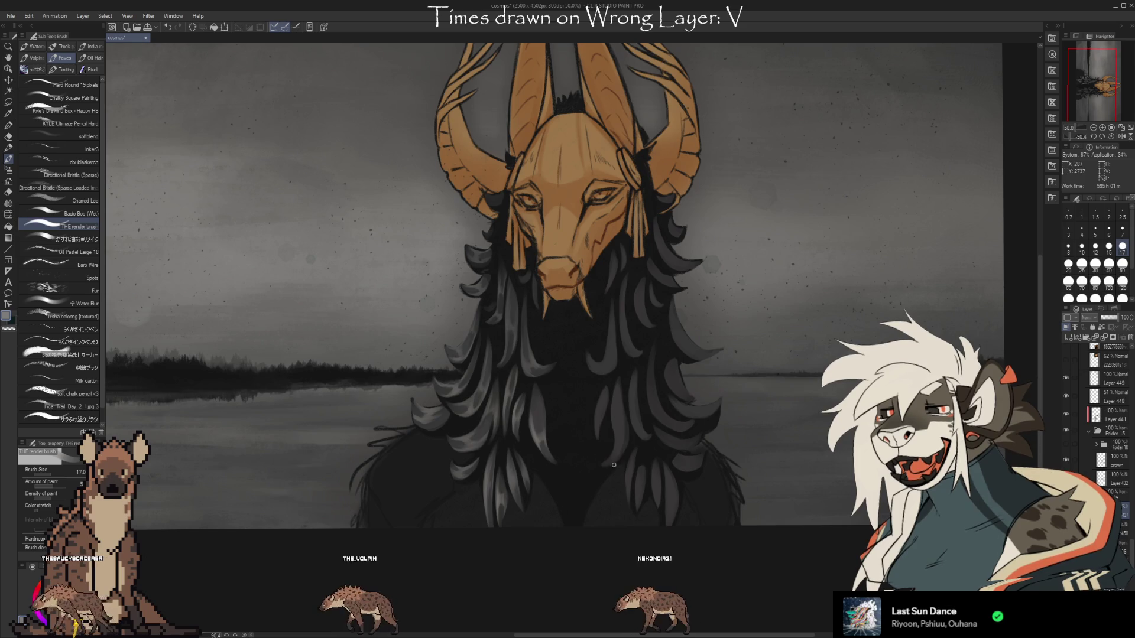
mouse_move(795, 466)
left_mouse_down()
mouse_move(820, 523)
mouse_move(836, 506)
left_mouse_up()
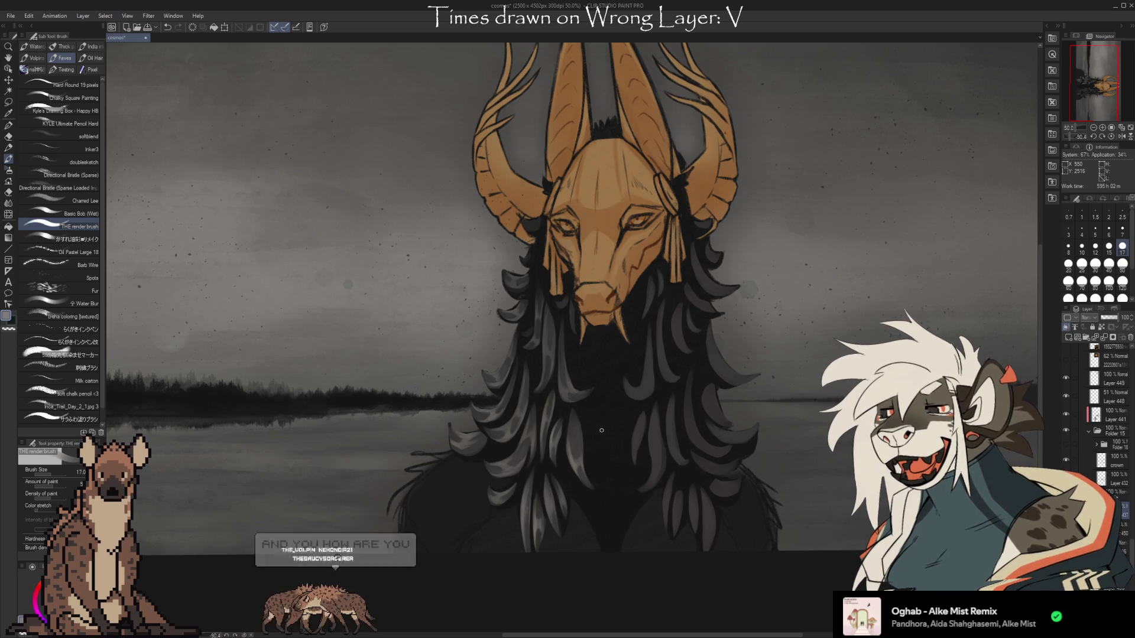
- Save the cosmos artwork file with Ctrl+S
key("ctrl+s")
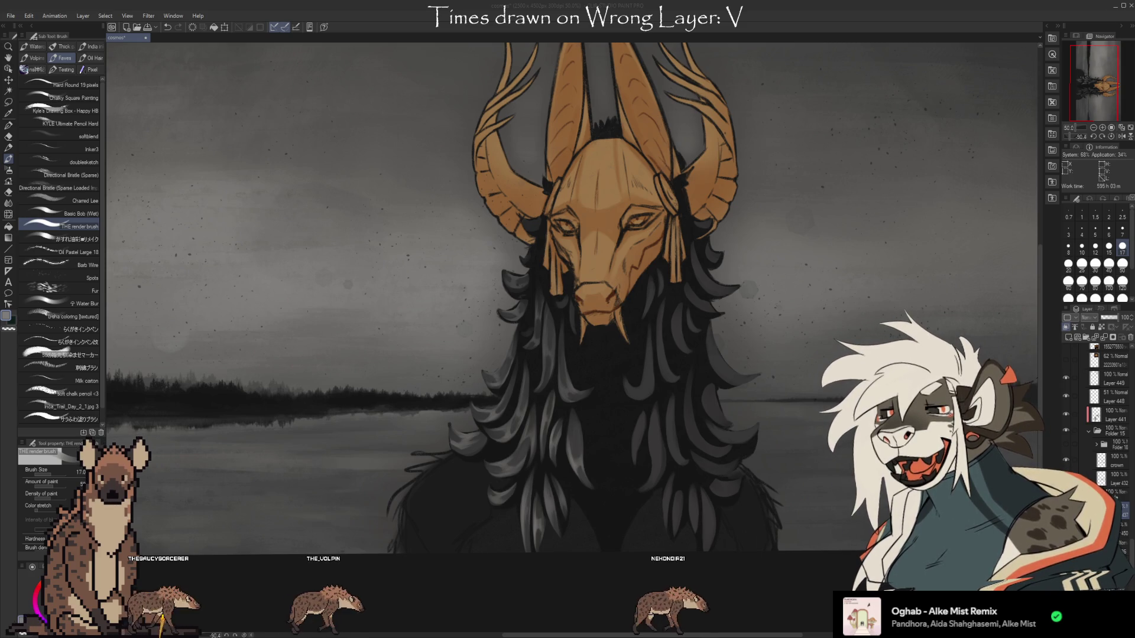
scroll(1074, 456, "down", 10)
left_click(1073, 457)
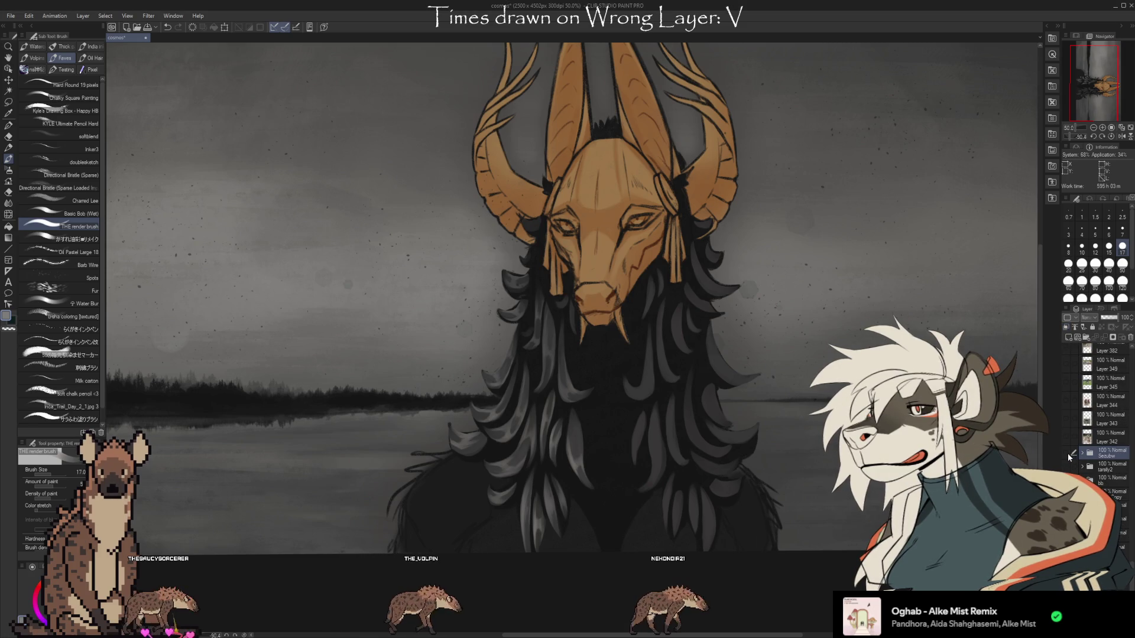
left_click(1067, 452)
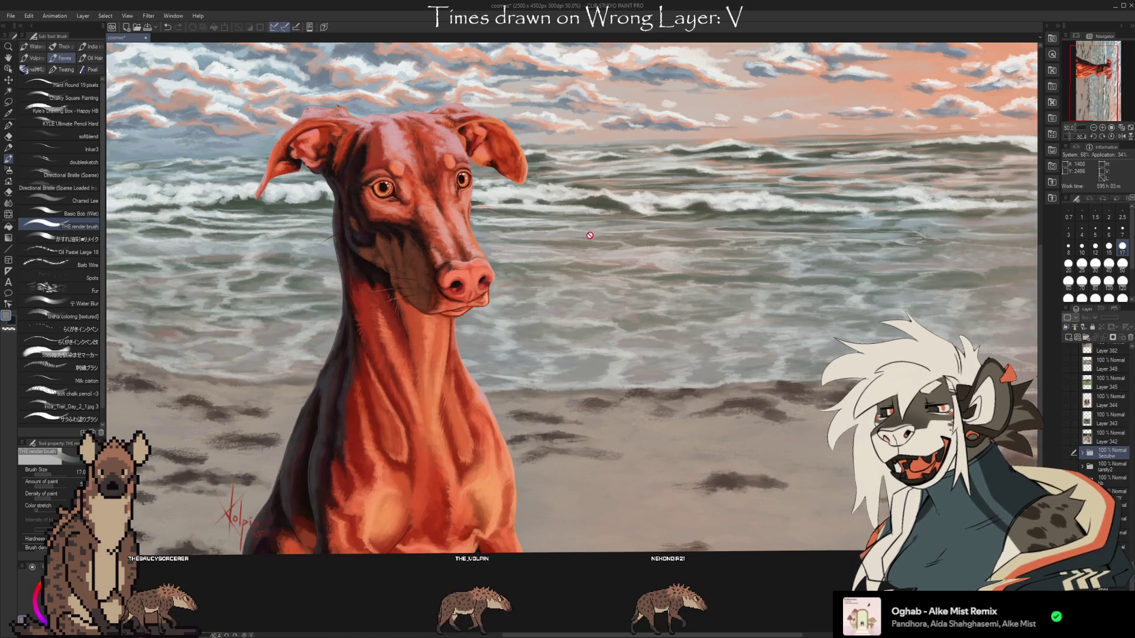
scroll(628, 283, "up", 1)
scroll(417, 177, "down", 1)
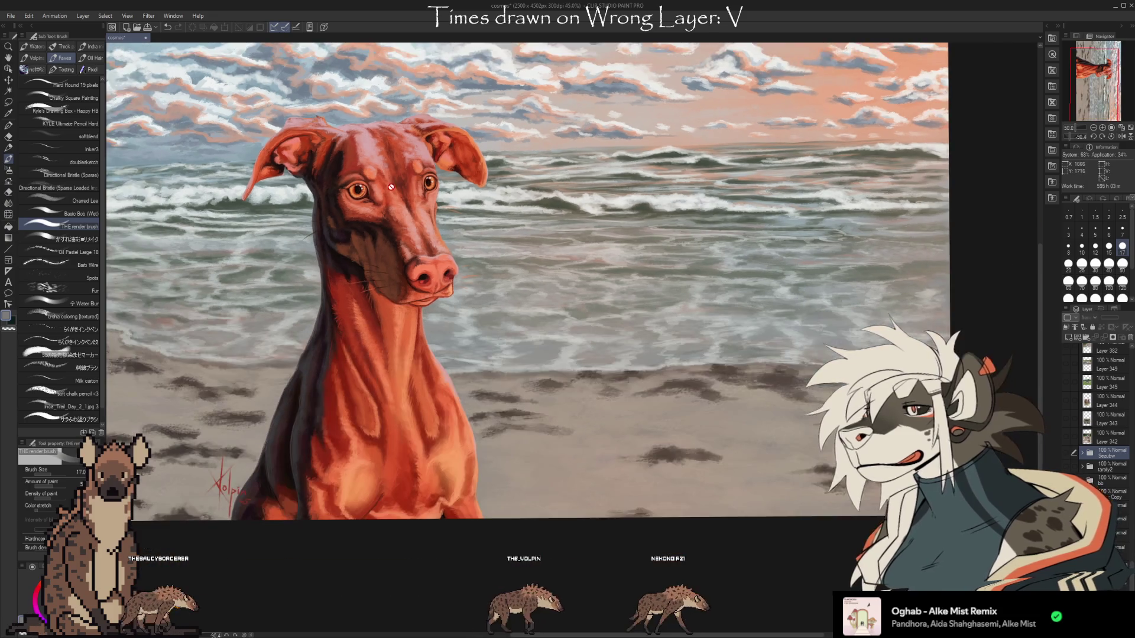
scroll(303, 88, "up", 1)
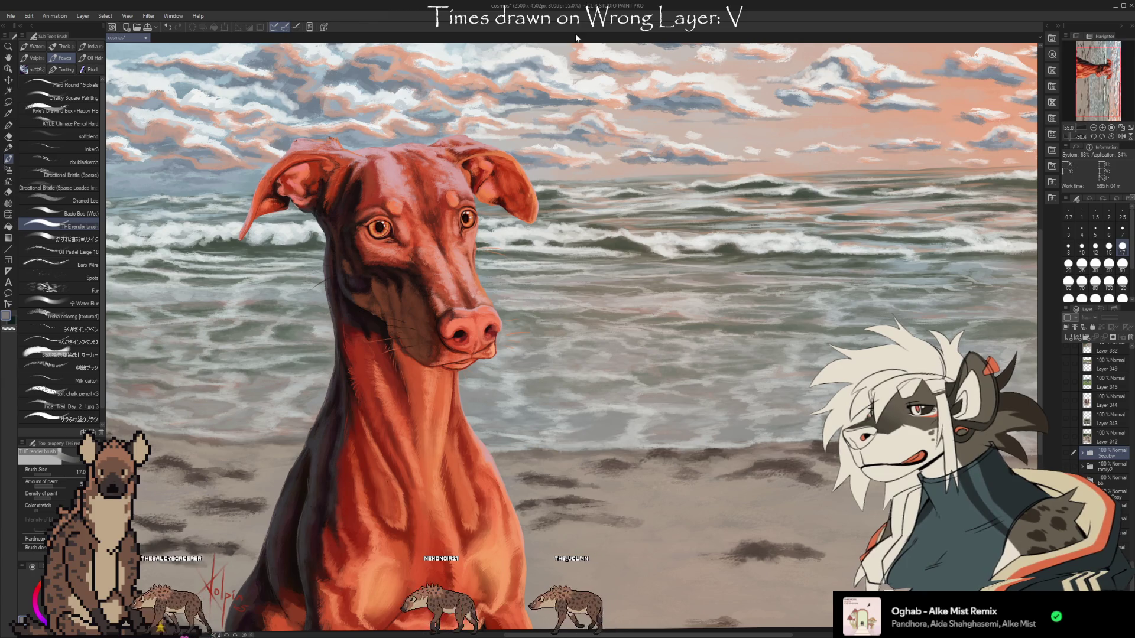
left_click(1065, 453)
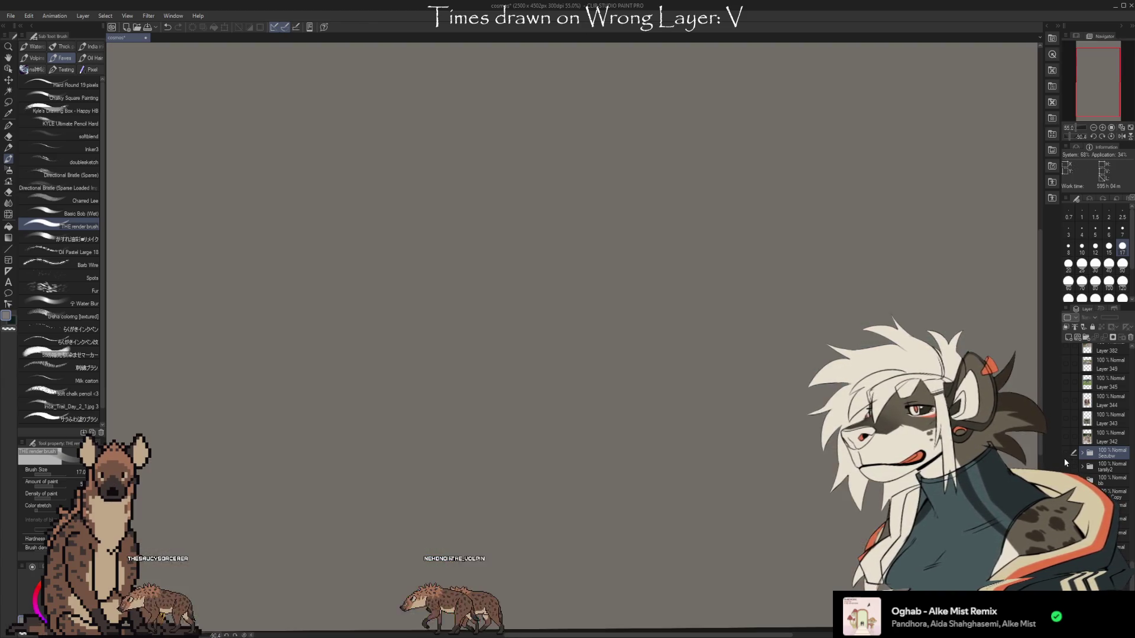
scroll(718, 177, "down", 1)
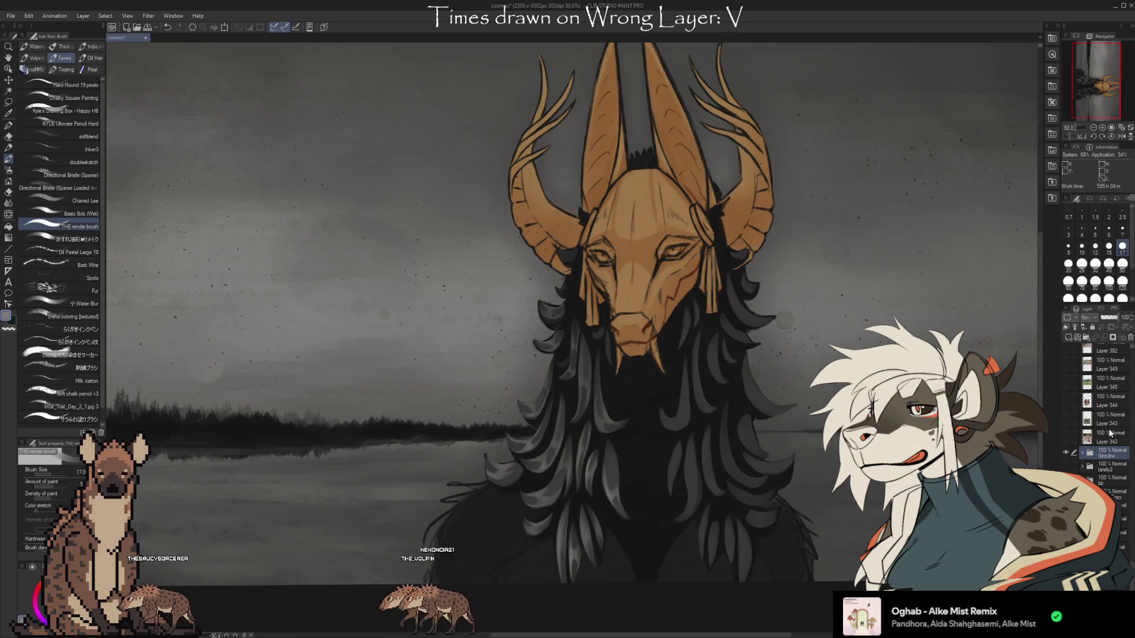
- Expand the Sezubw folder in the Layer panel and scroll down to its sublayers
left_click(1082, 454)
scroll(1130, 553, "down", 3)
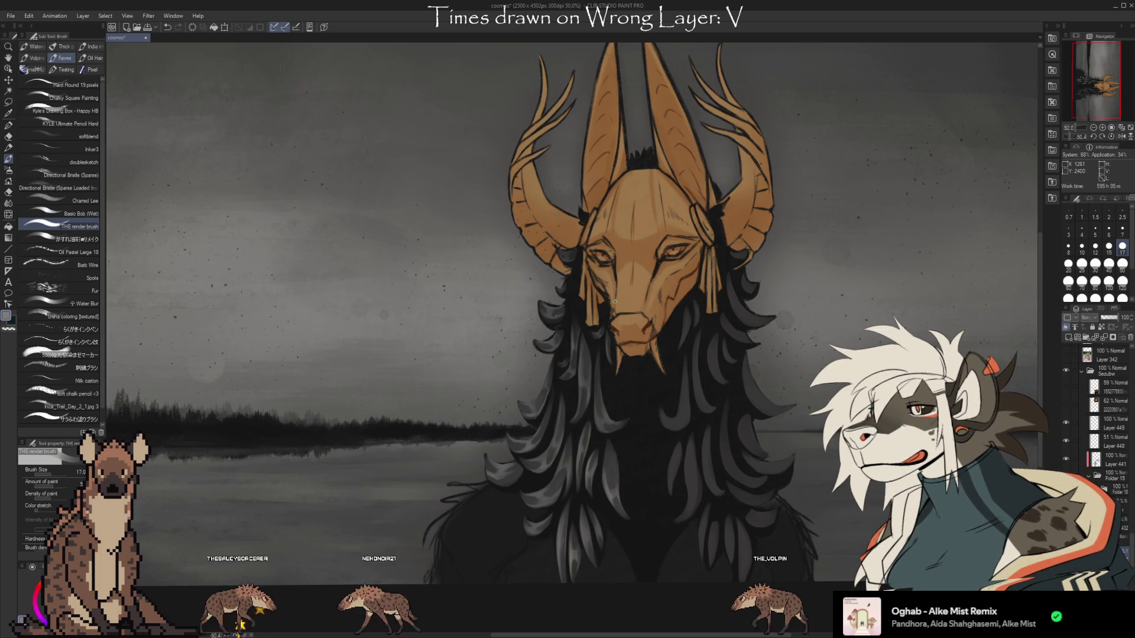
- Pan and zoom out to bring the lower hair into view
left_click_drag(532, 295, 485, 275)
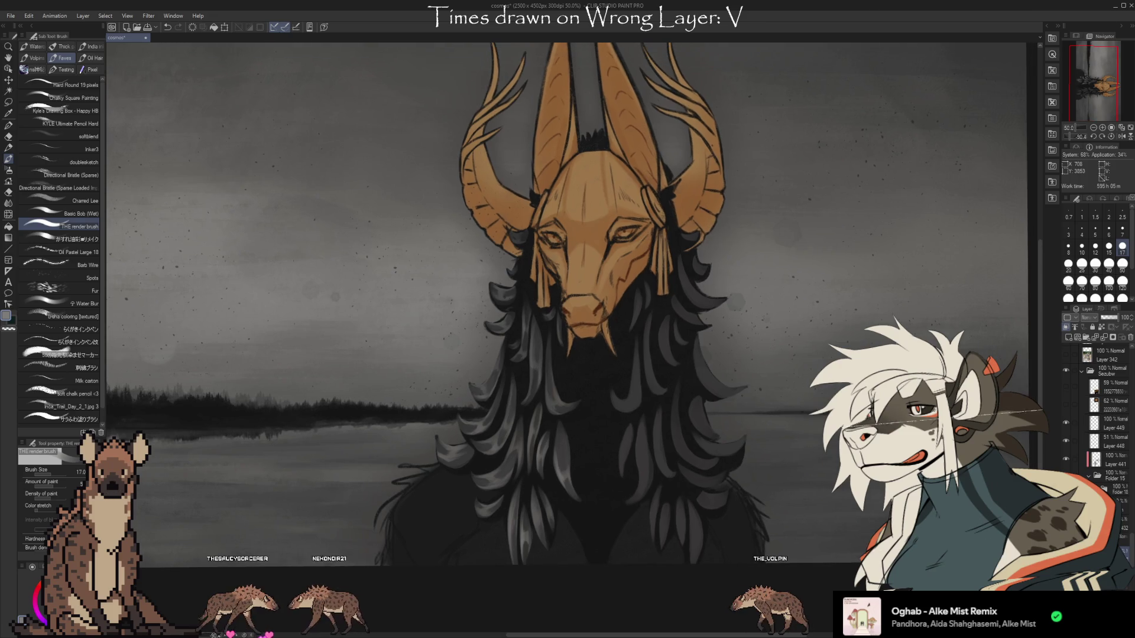
scroll(748, 370, "down", 1)
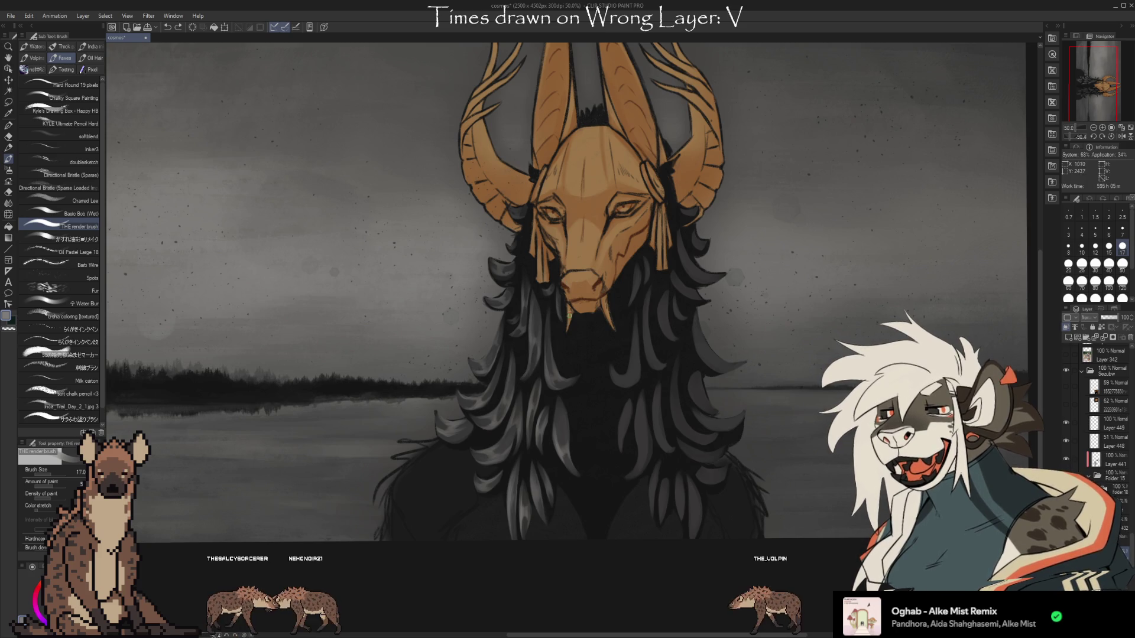
scroll(686, 566, "down", 1)
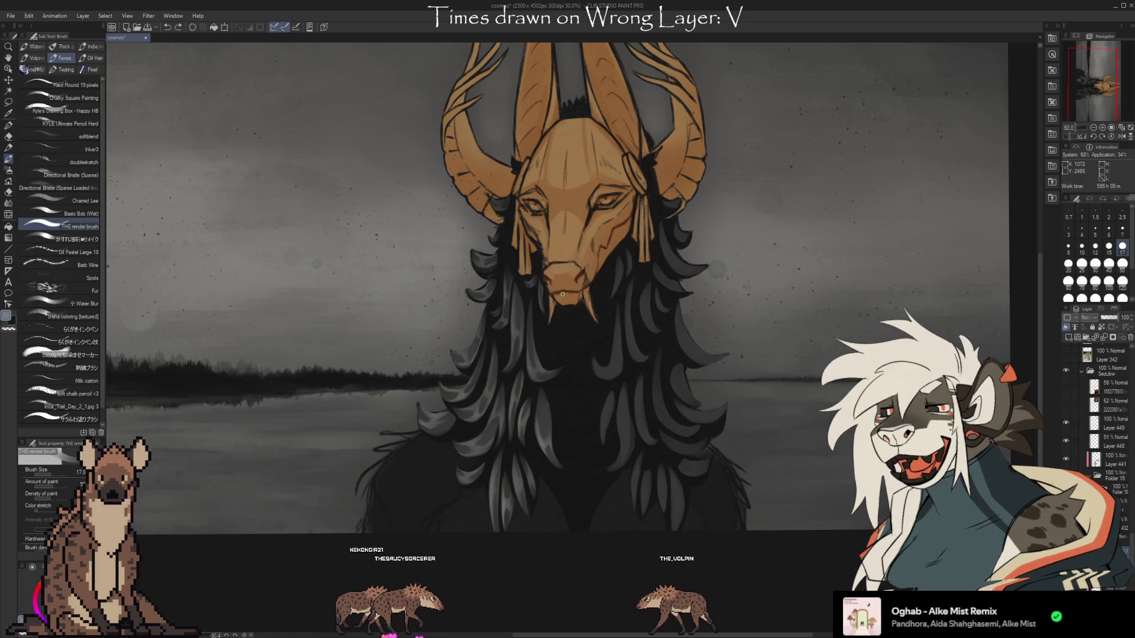
left_click_drag(761, 571, 762, 537)
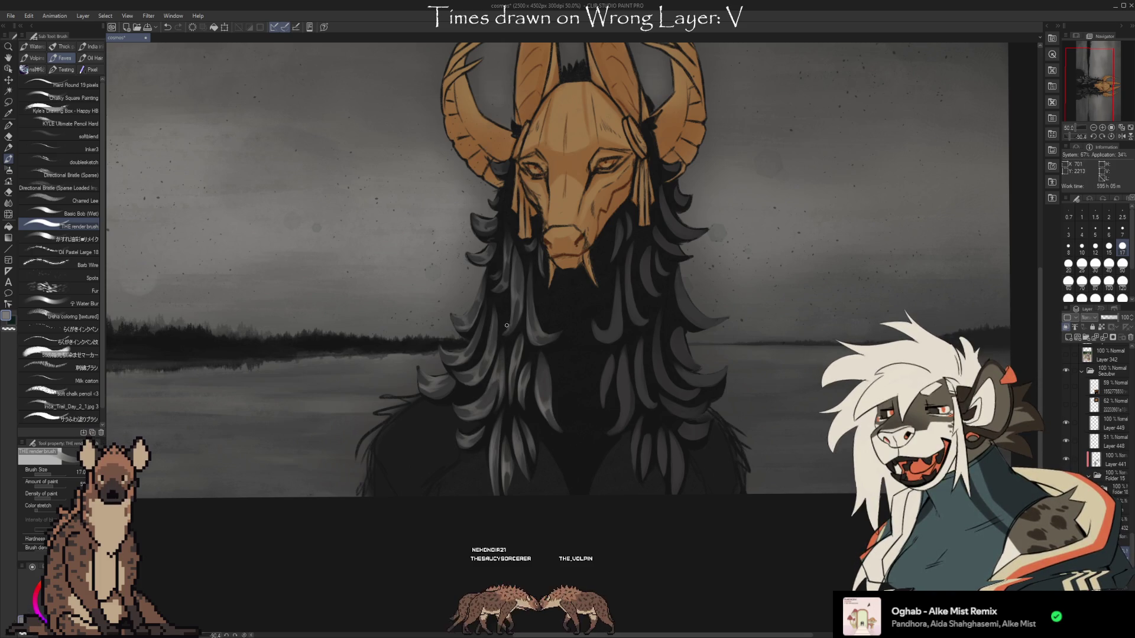
- Touch up the lower hair with eraser and brush, then pan to the horned head and antlers
key("e")
key("b")
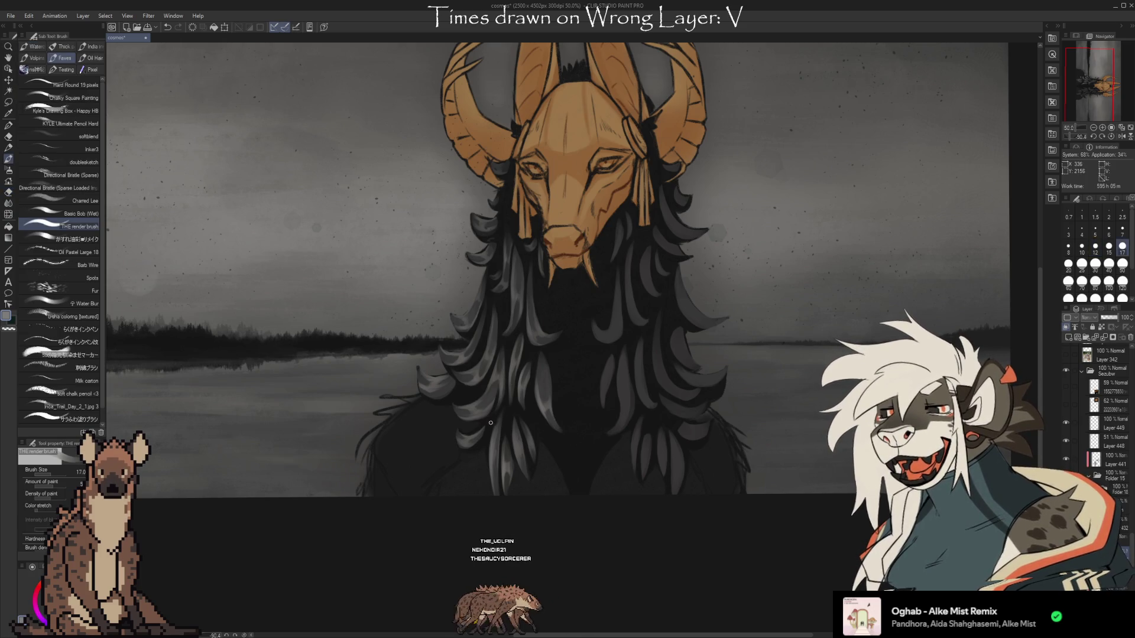
left_click_drag(751, 543, 759, 528)
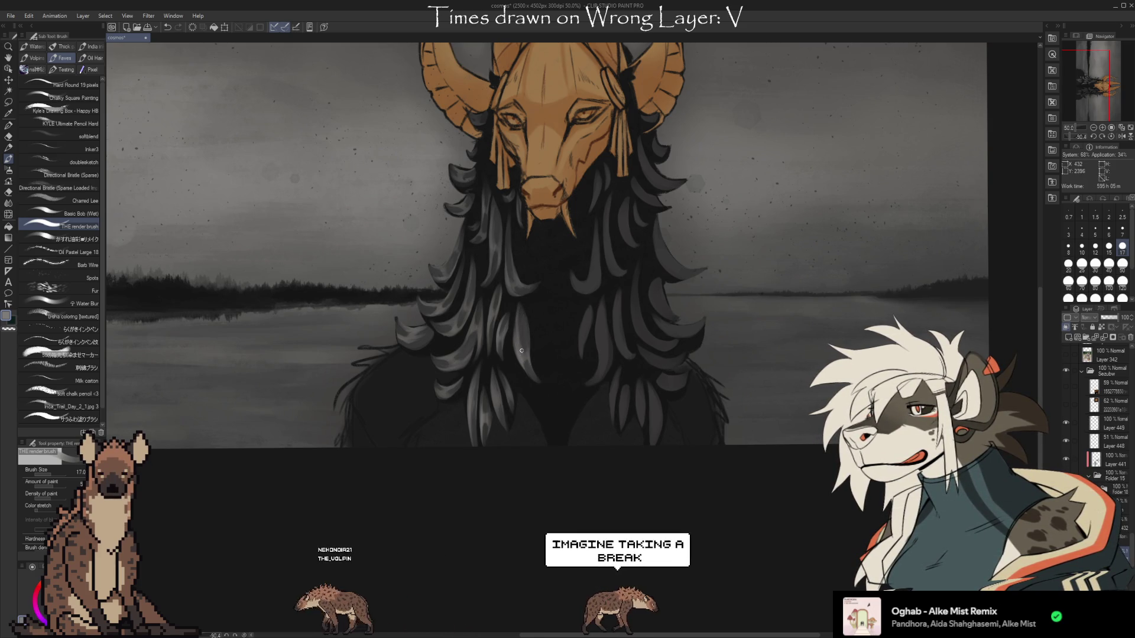
key("e")
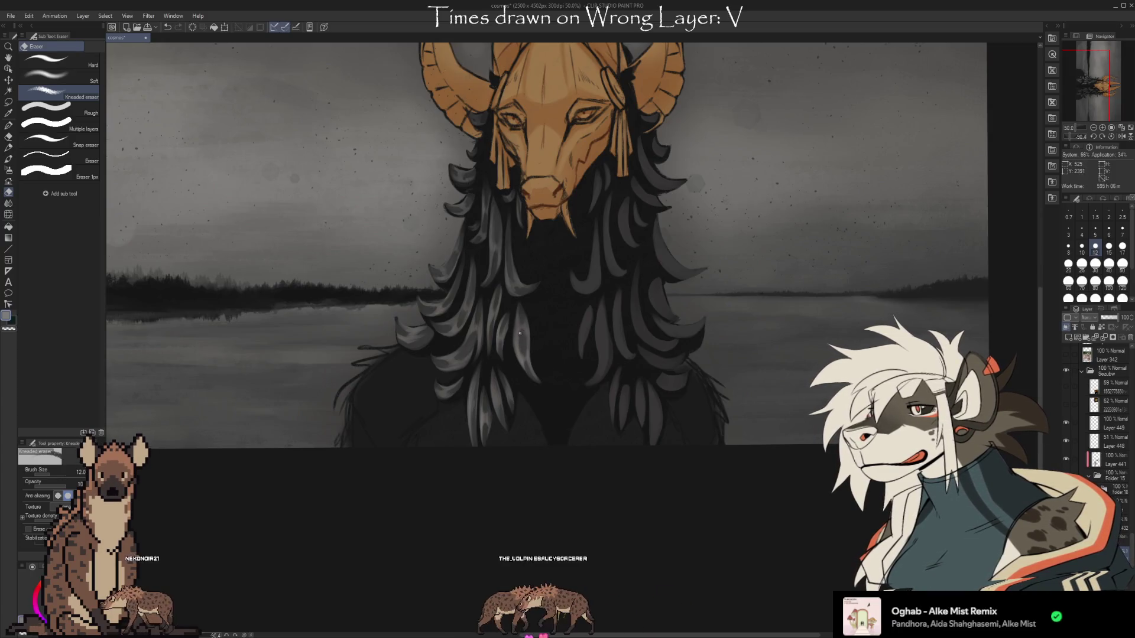
key("b")
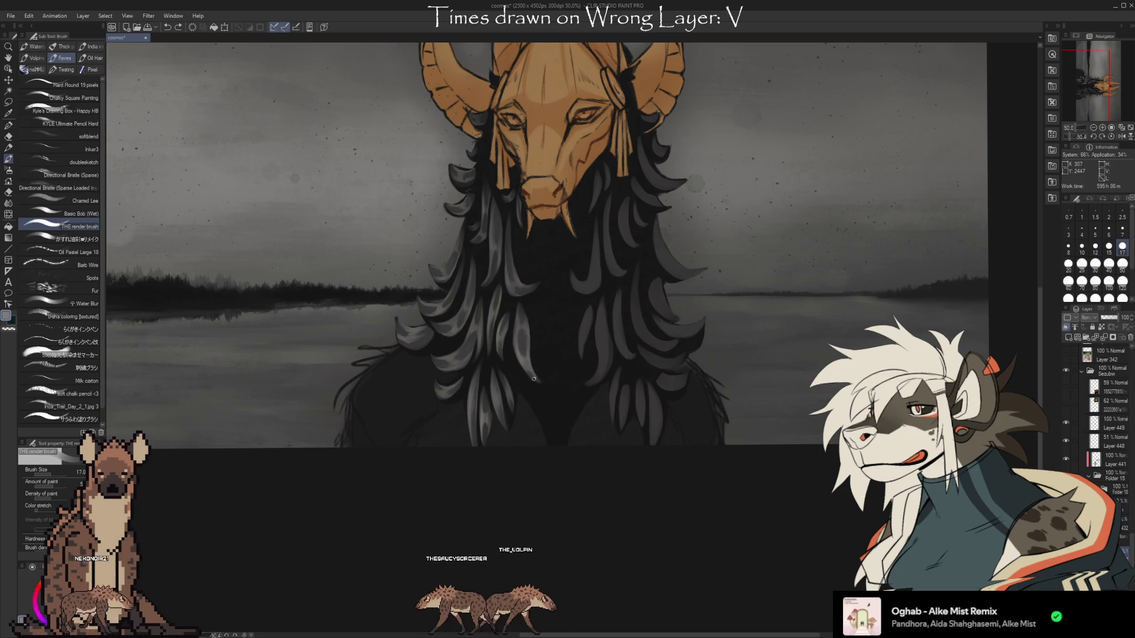
key("e")
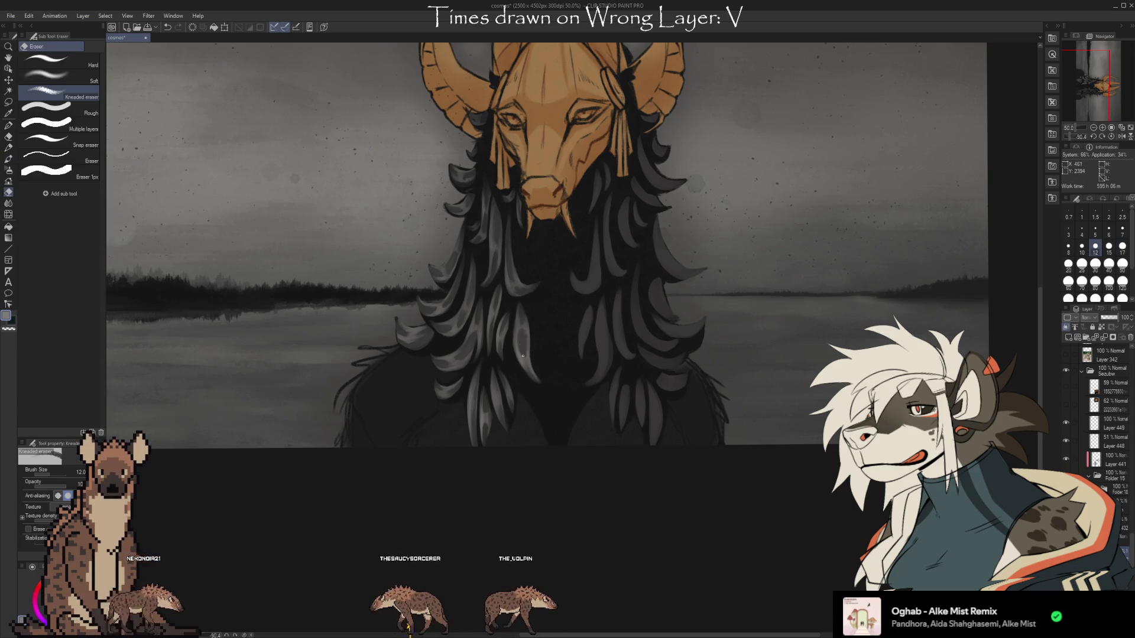
key("b")
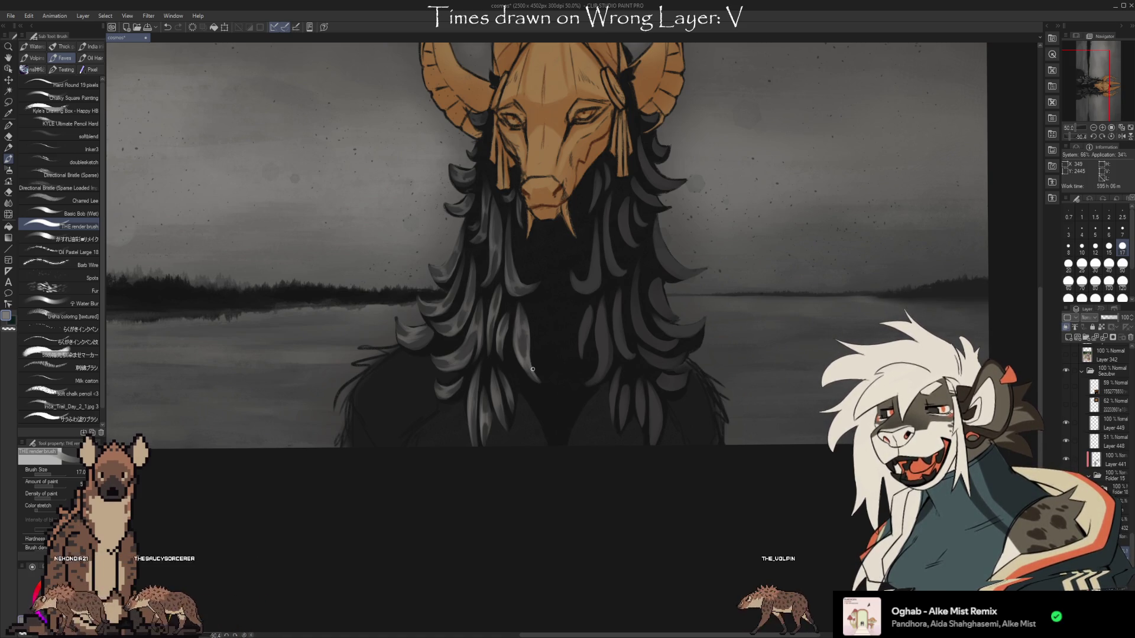
mouse_move(776, 489)
left_mouse_down()
mouse_move(802, 590)
mouse_move(916, 587)
left_mouse_up()
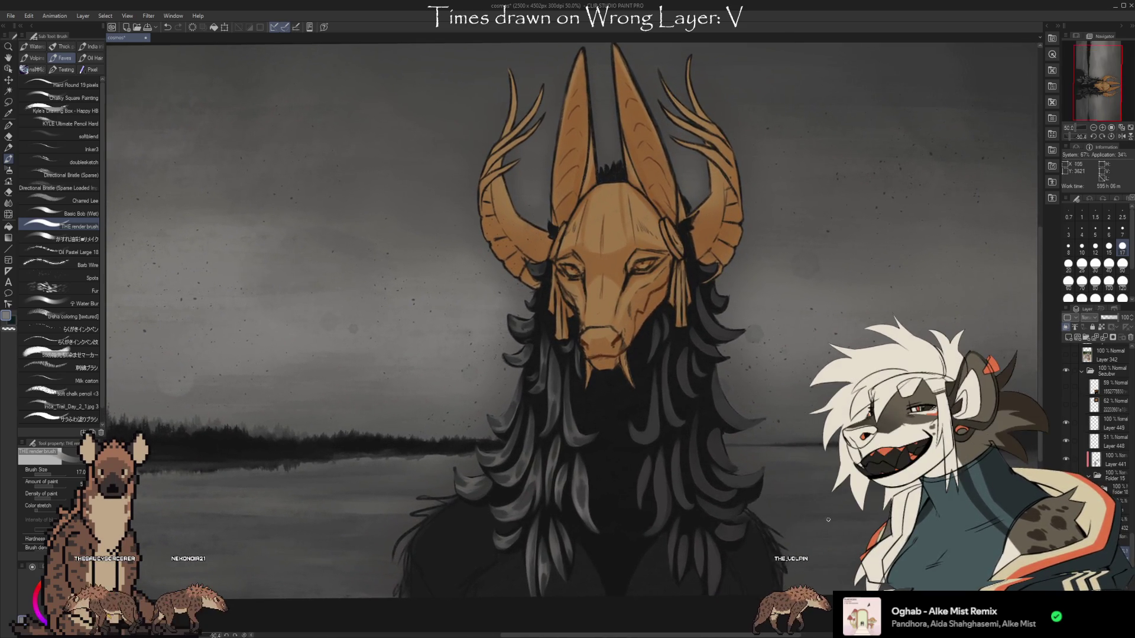
- Zoom to about 44.6% so the whole figure and lake landscape fit the window
scroll(727, 490, "down", 2)
scroll(760, 516, "up", 1)
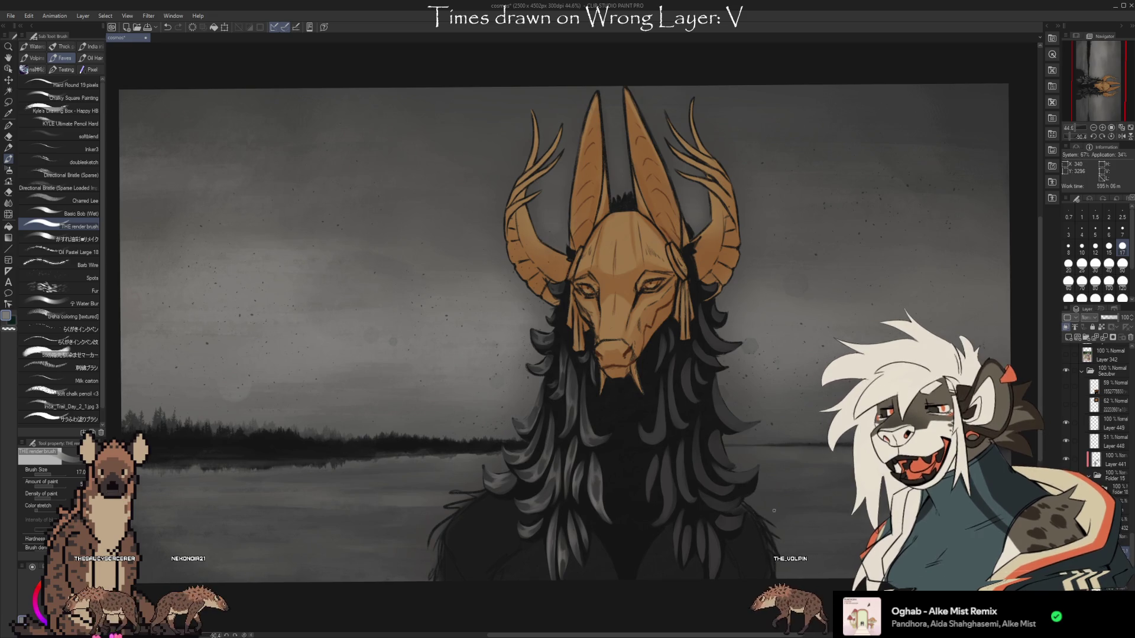
scroll(773, 512, "up", 1)
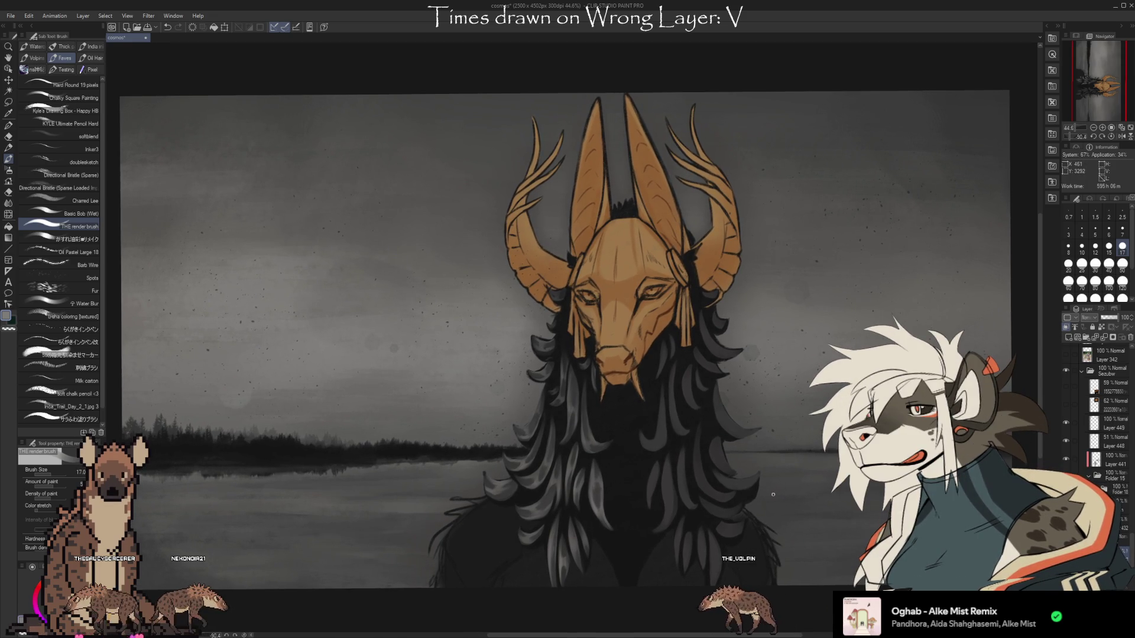